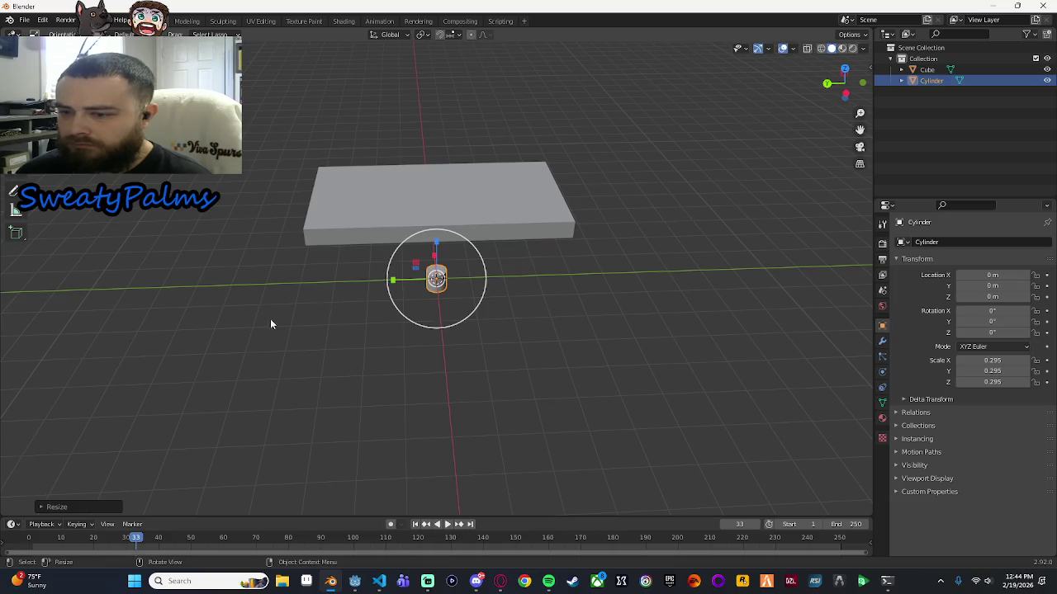
Reset the timeline to frame 0 and undo a first uneven squash of the cylinder.
drag(158, 537, 29, 537)
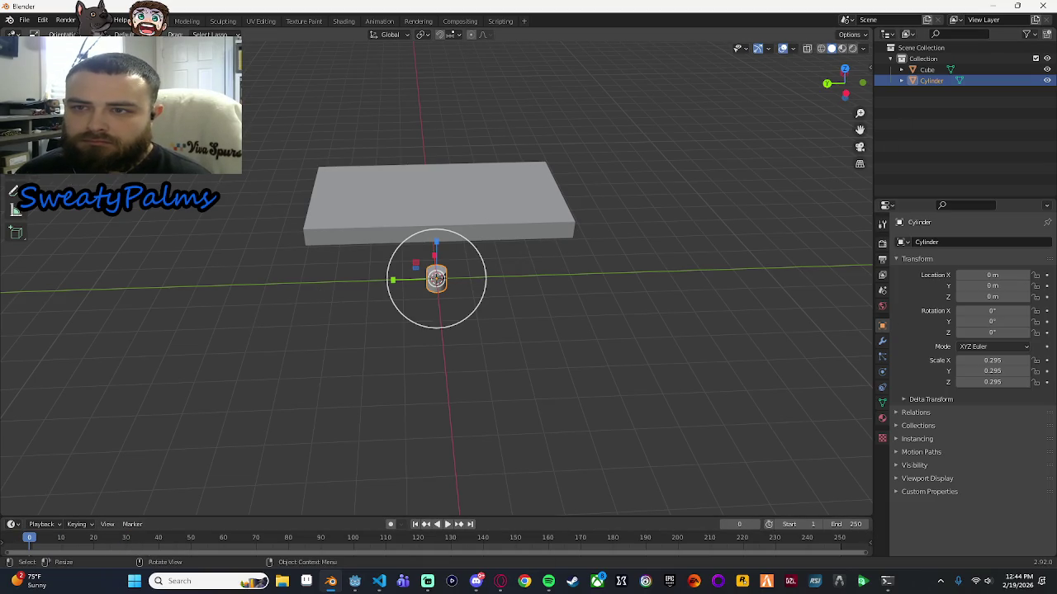
click(15, 170)
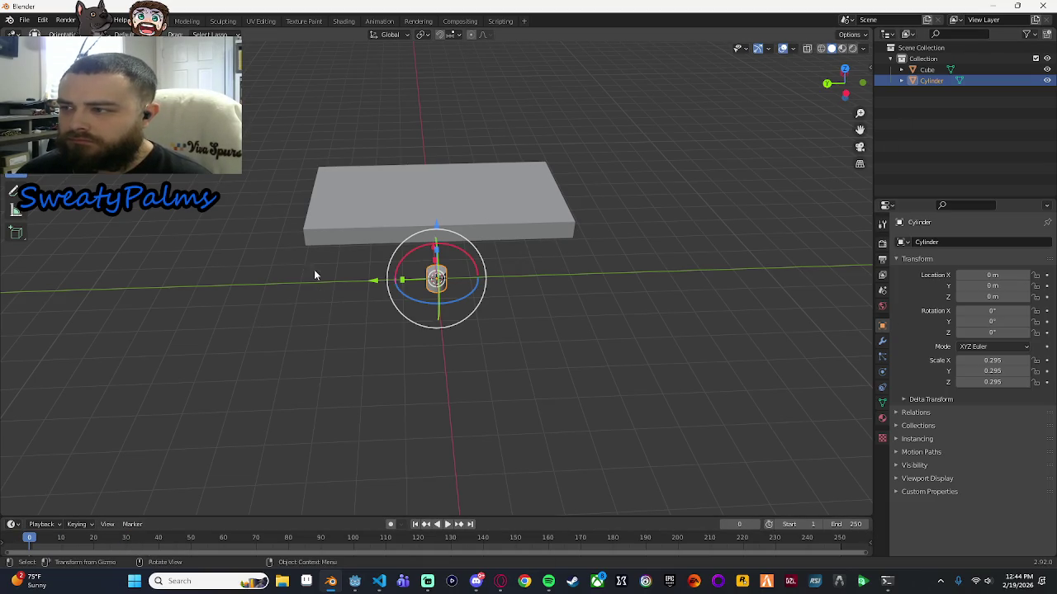
click(15, 151)
mouse_move(228, 276)
mouse_down()
mouse_move(424, 256)
mouse_move(408, 256)
mouse_move(454, 294)
mouse_move(496, 278)
mouse_up()
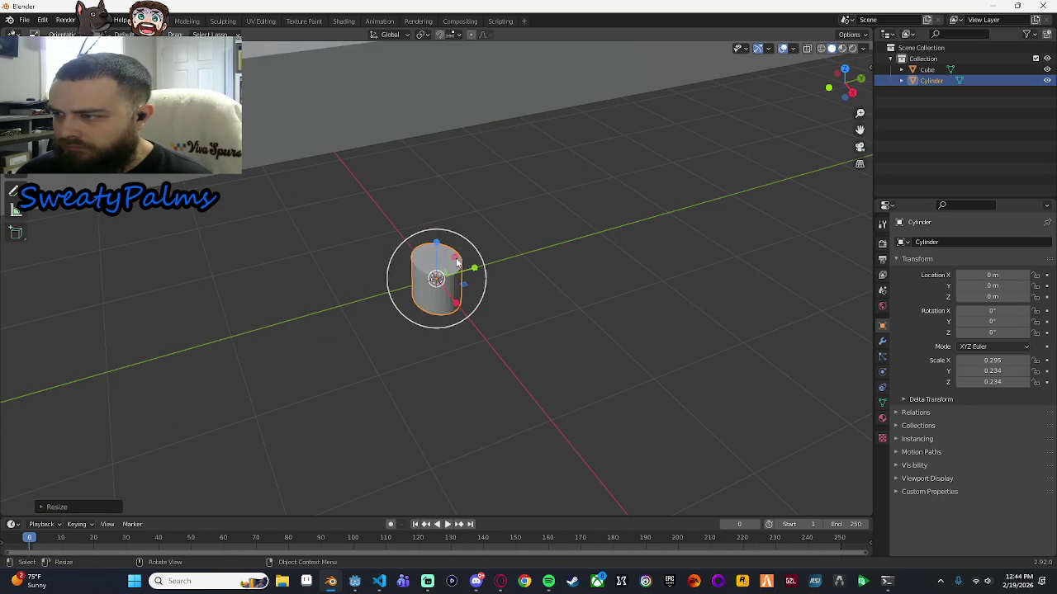
key(ctrl+z)
key(ctrl+z)
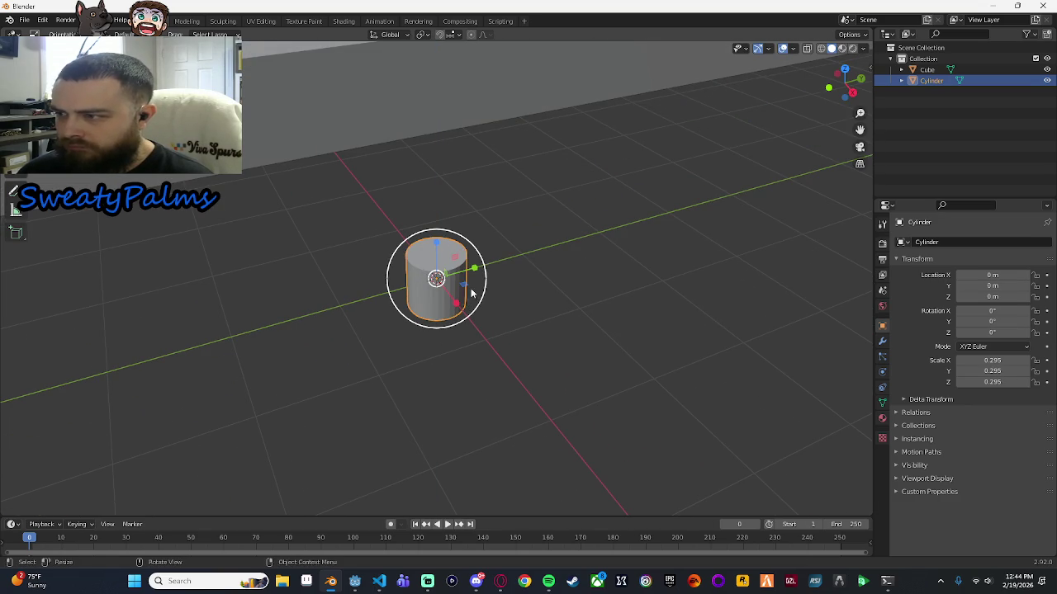
Narrow the cylinder's width by scaling it with the Z axis excluded (Shift+Z).
key(s)
key(shift+z)
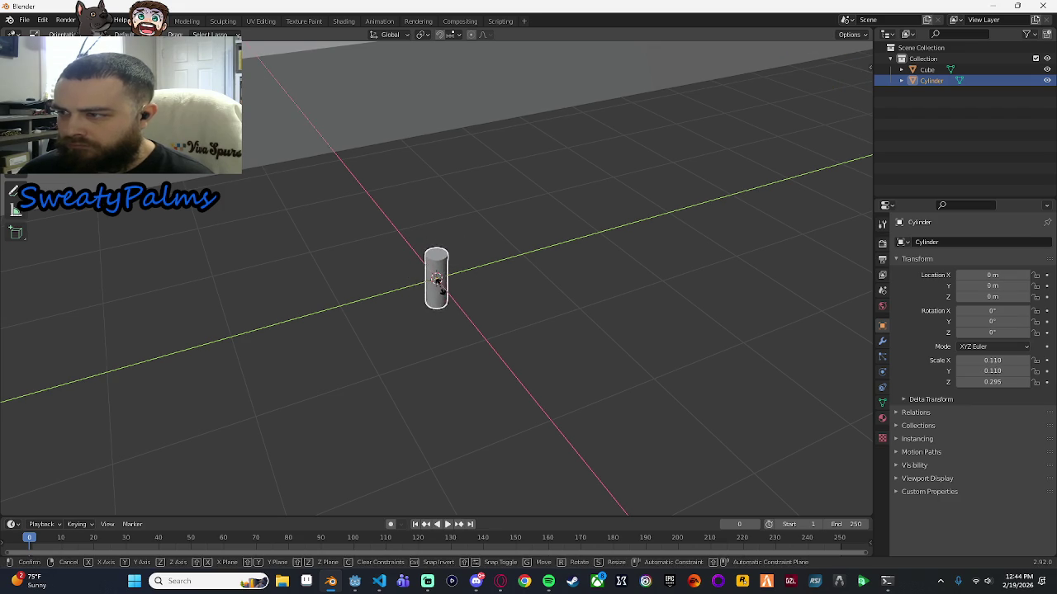
click(441, 285)
mouse_move(293, 266)
mouse_down()
mouse_move(554, 246)
mouse_move(496, 237)
mouse_move(496, 279)
mouse_up()
Stretch the cylinder taller along Z into a thin post, about 1.09 in Z scale.
key(s)
key(z)
click(442, 245)
scroll(493, 287, down, 4)
drag(436, 232, 436, 231)
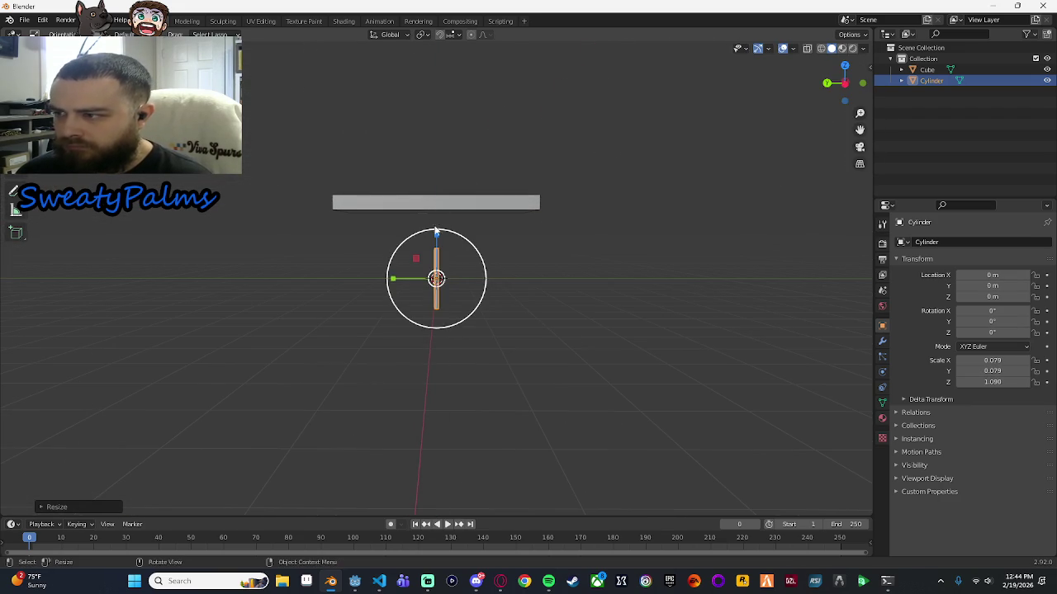
In side orthographic view, lengthen the post to Z scale 1.252 and place it under the tabletop's left end.
click(844, 82)
drag(487, 294, 407, 261)
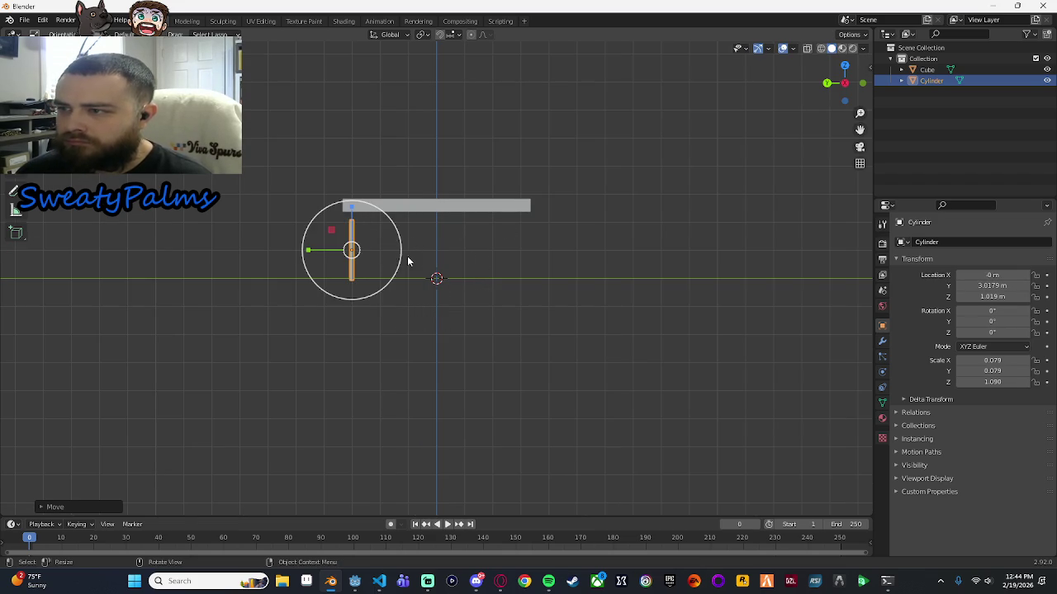
drag(352, 208, 352, 204)
key(g)
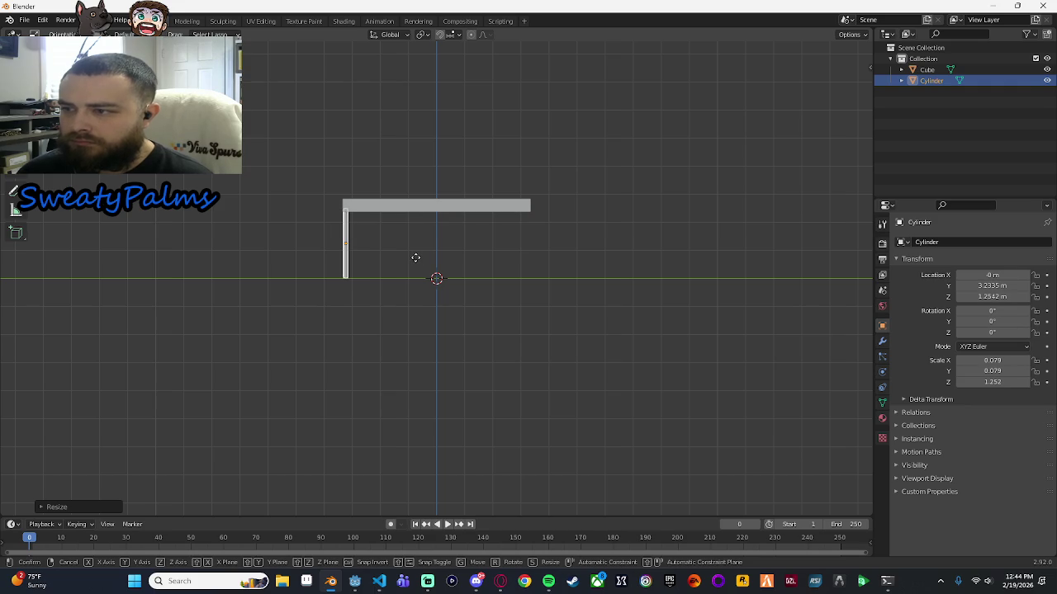
click(416, 261)
Move the grey tabletop box down so it rests on top of the post.
click(421, 208)
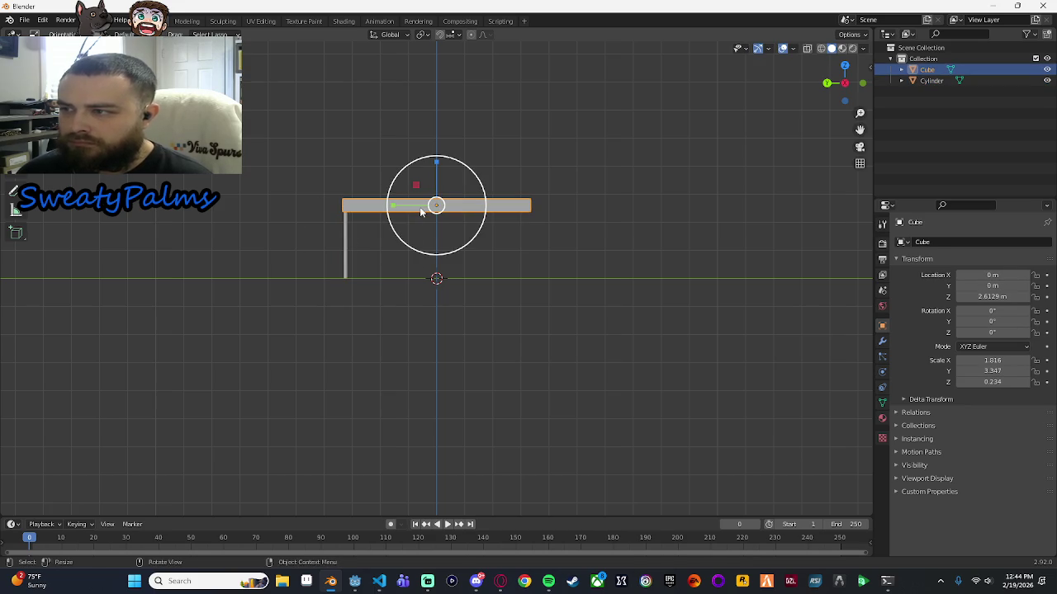
key(g)
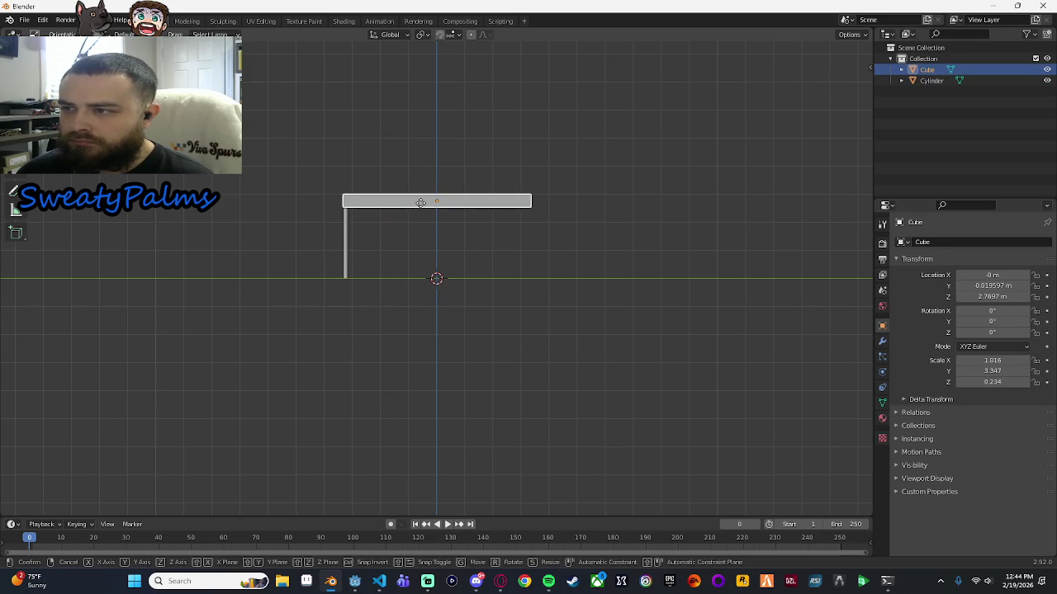
click(421, 203)
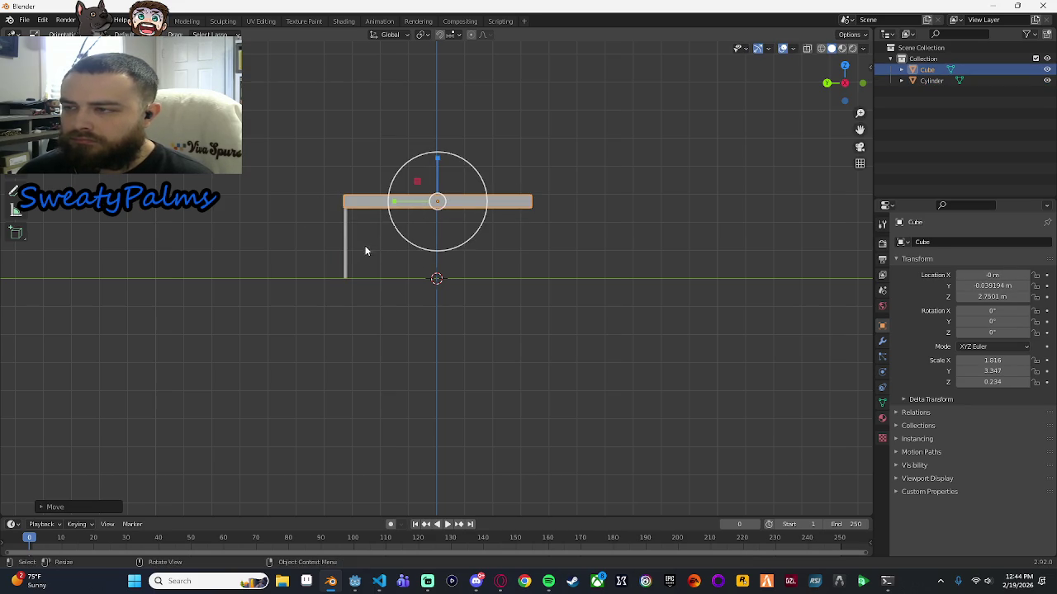
mouse_move(359, 278)
mouse_down()
mouse_move(544, 286)
mouse_move(327, 309)
mouse_up()
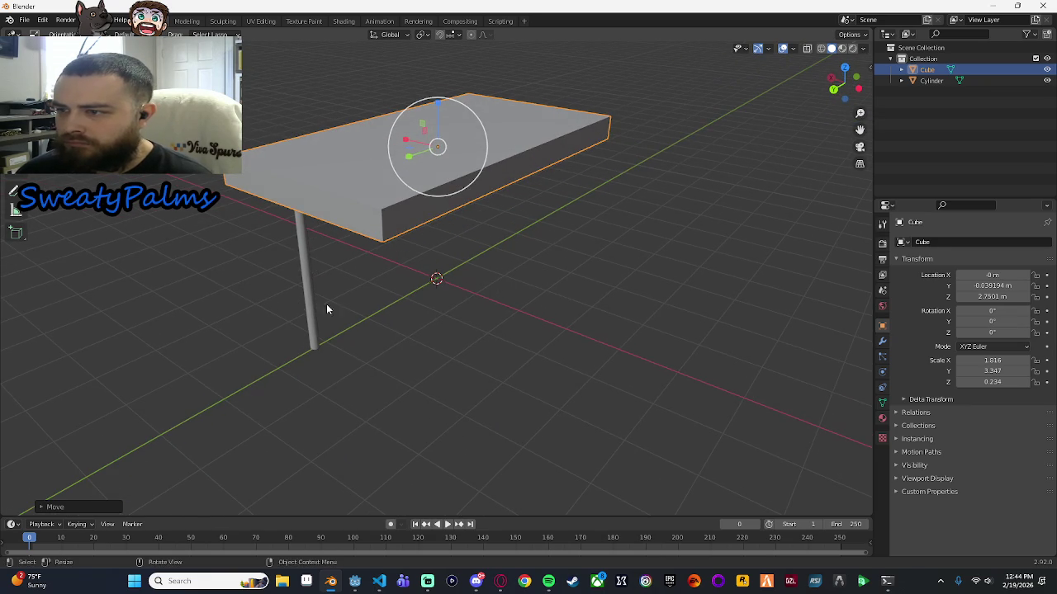
click(307, 302)
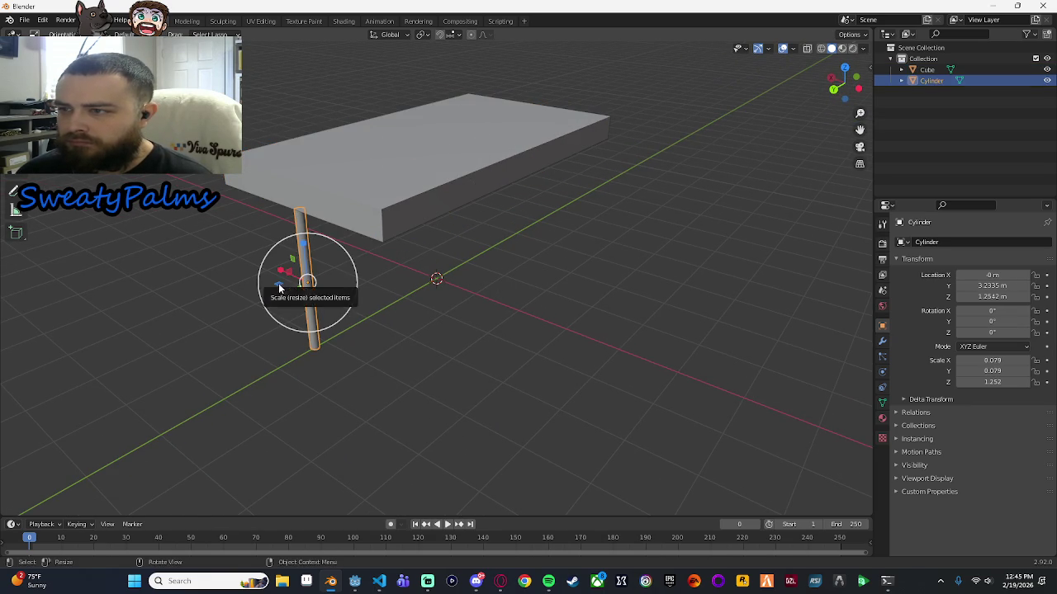
Scale the table leg up slightly to make it thicker.
key(s)
mouse_move(262, 285)
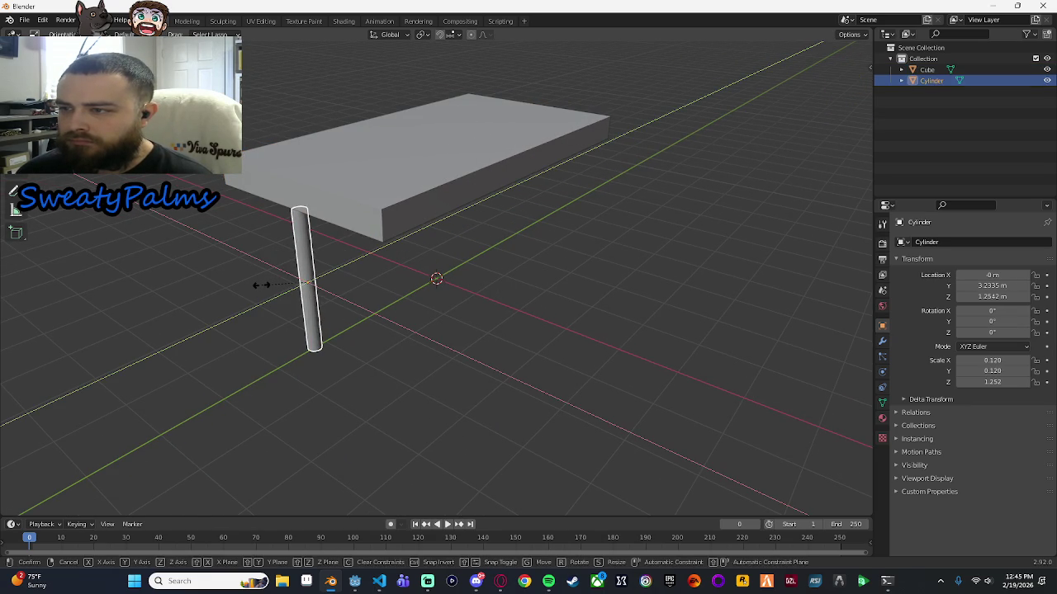
click(262, 285)
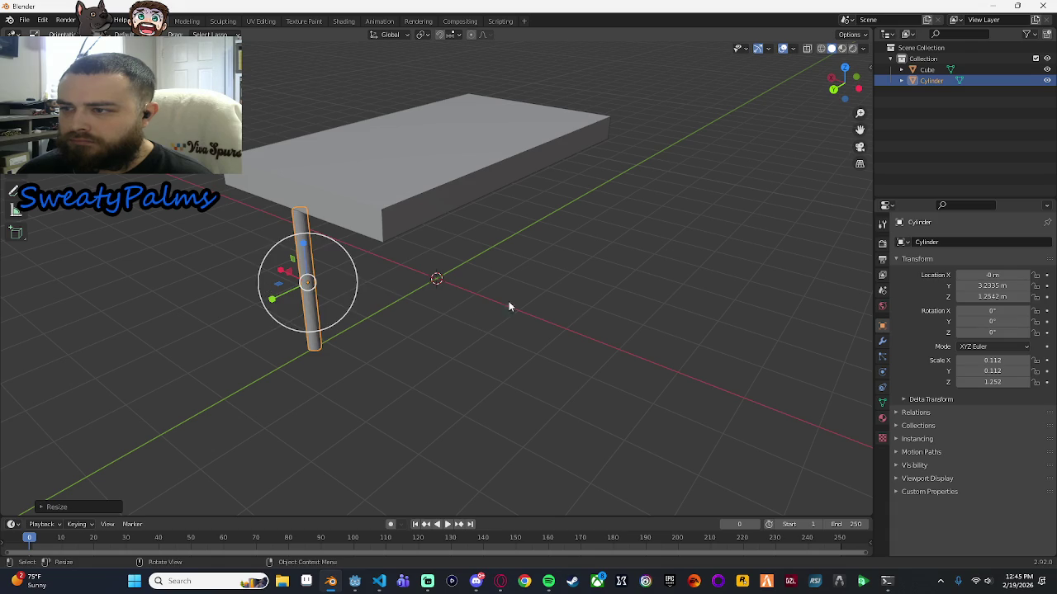
click(509, 301)
mouse_move(475, 321)
mouse_down()
mouse_move(528, 306)
mouse_move(495, 327)
mouse_move(366, 311)
mouse_up()
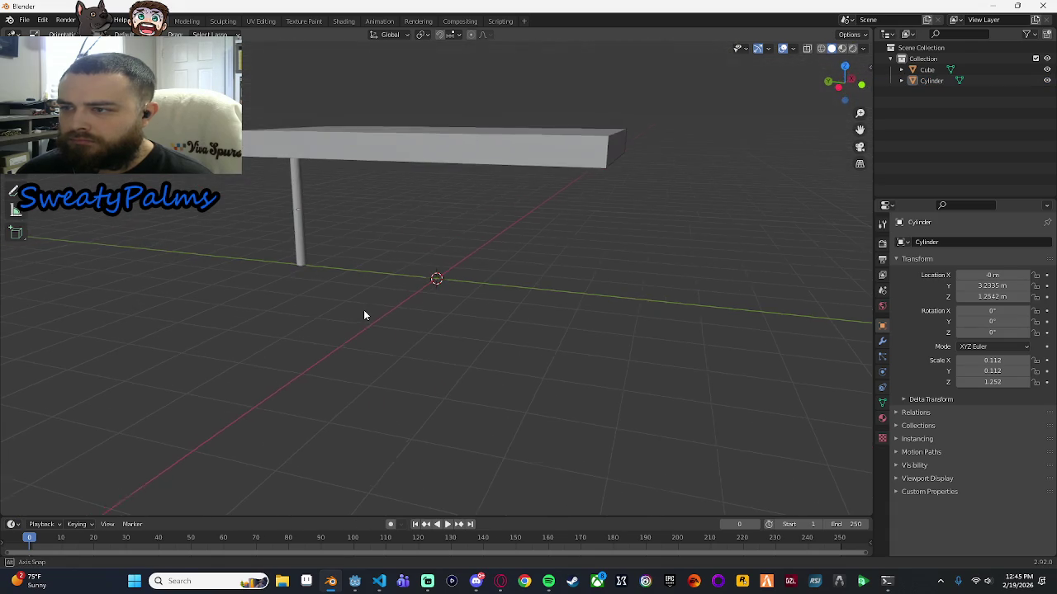
Align the leg under the tabletop's end in right-side ortho view, then unmaximize Blender beside the browser.
click(843, 83)
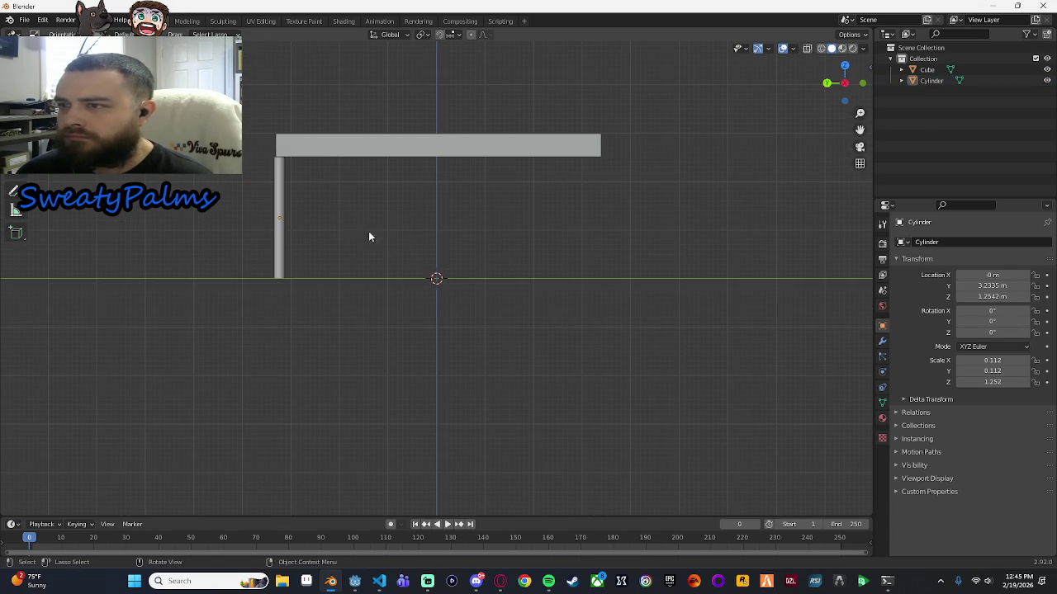
click(279, 217)
key(g)
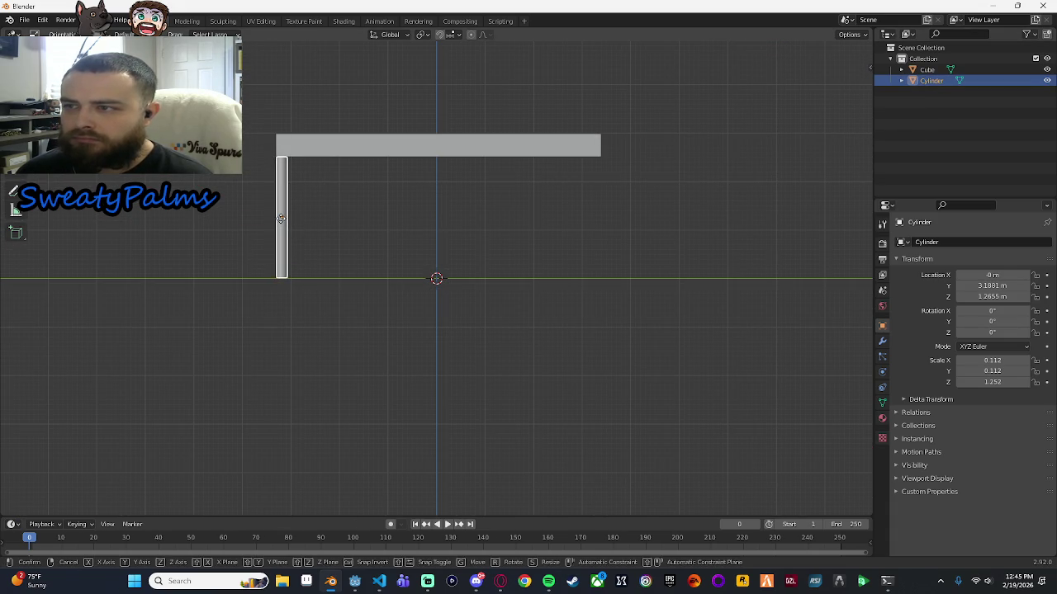
click(281, 218)
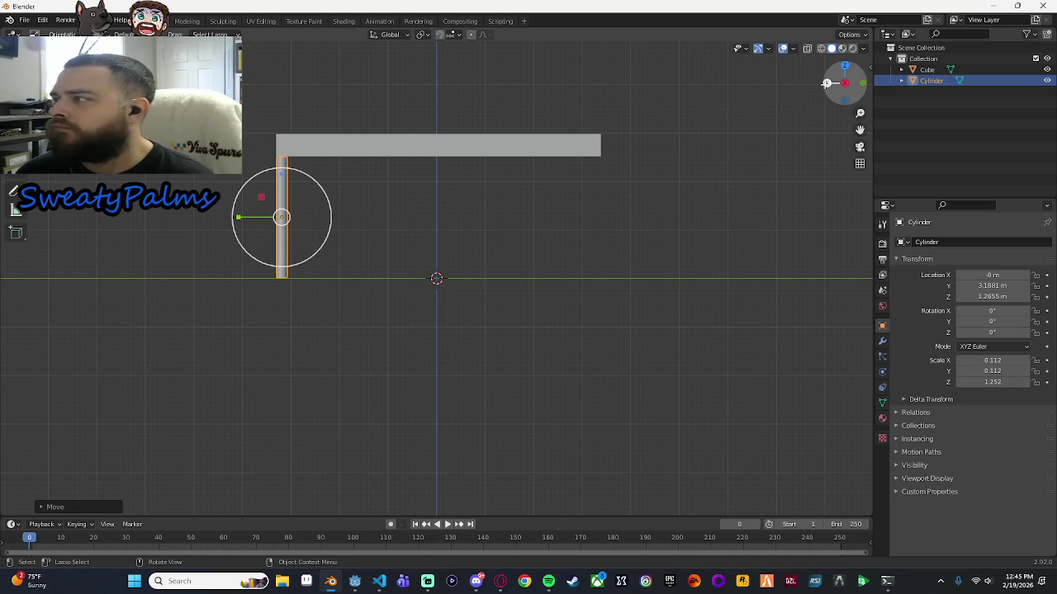
click(863, 82)
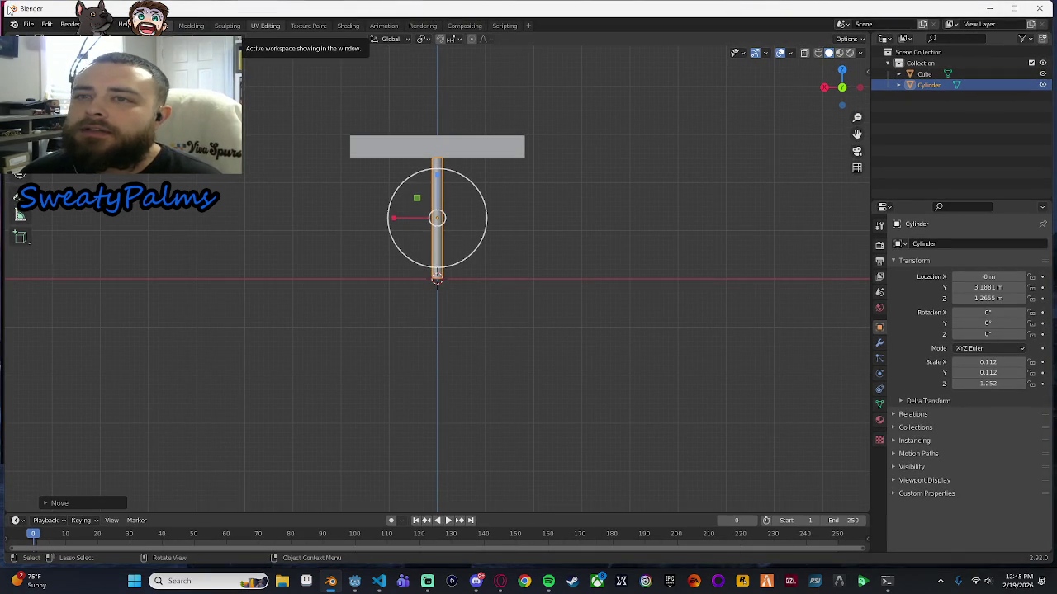
mouse_move(248, 8)
mouse_down()
mouse_move(419, 102)
mouse_move(464, 93)
mouse_up()
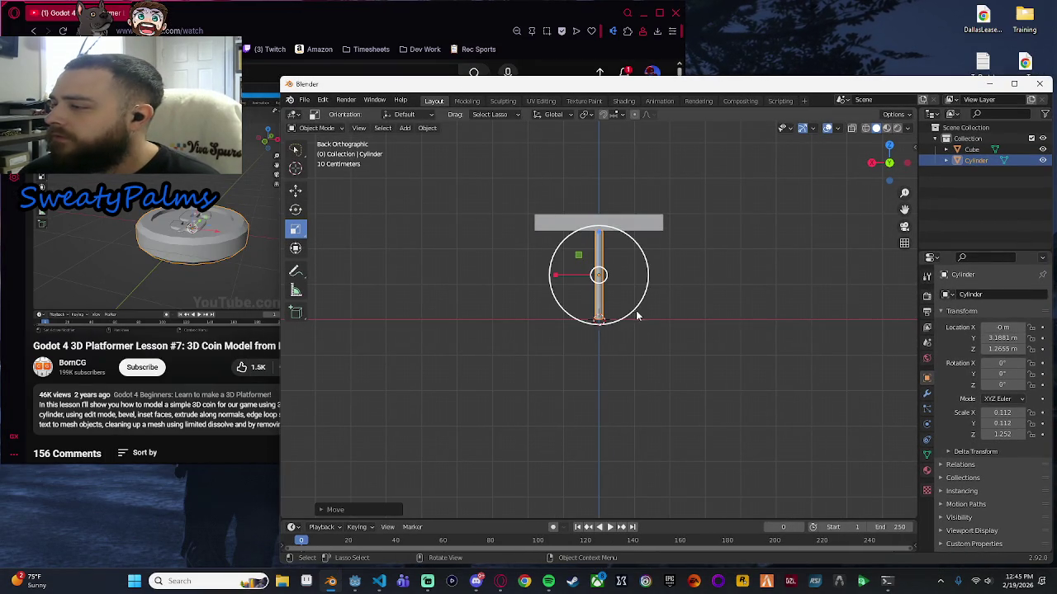
Paste a copy of the leg and place it under the tabletop's right end.
mouse_move(789, 352)
mouse_down()
mouse_move(707, 336)
mouse_move(719, 351)
mouse_move(741, 338)
mouse_move(737, 346)
mouse_up()
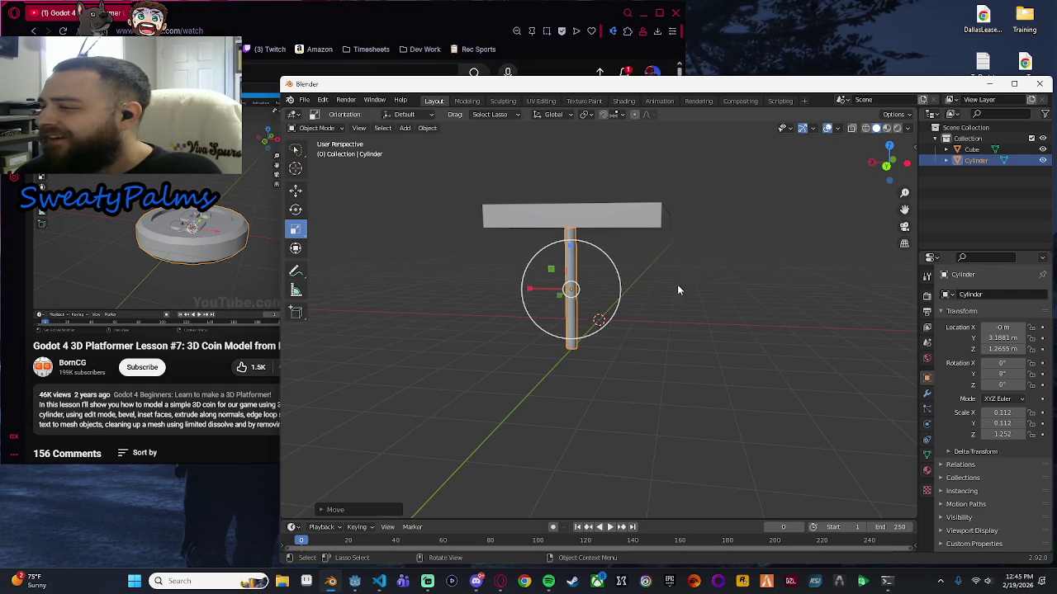
click(886, 167)
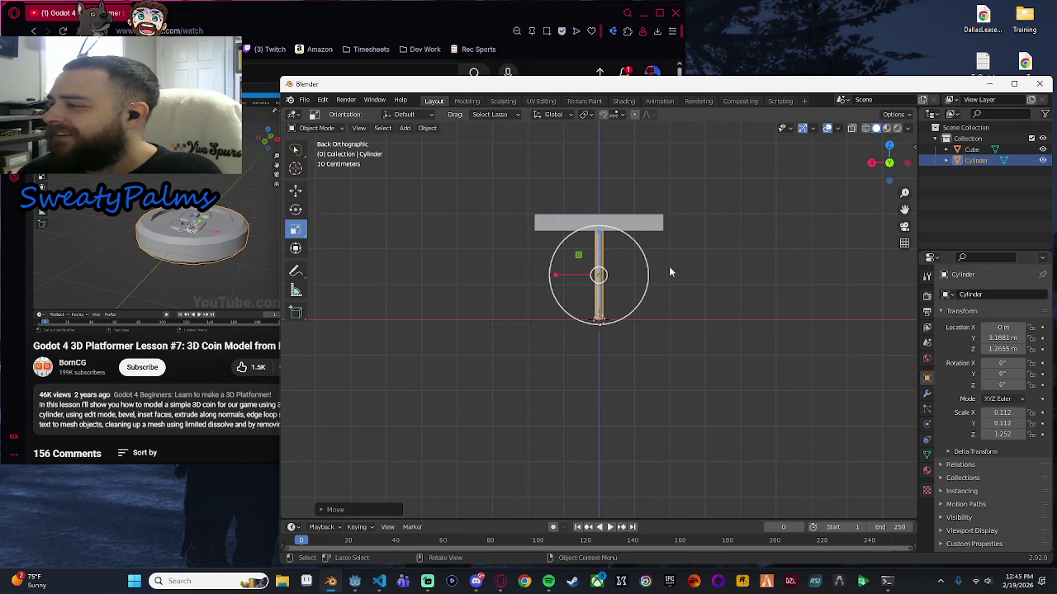
key(ctrl+v)
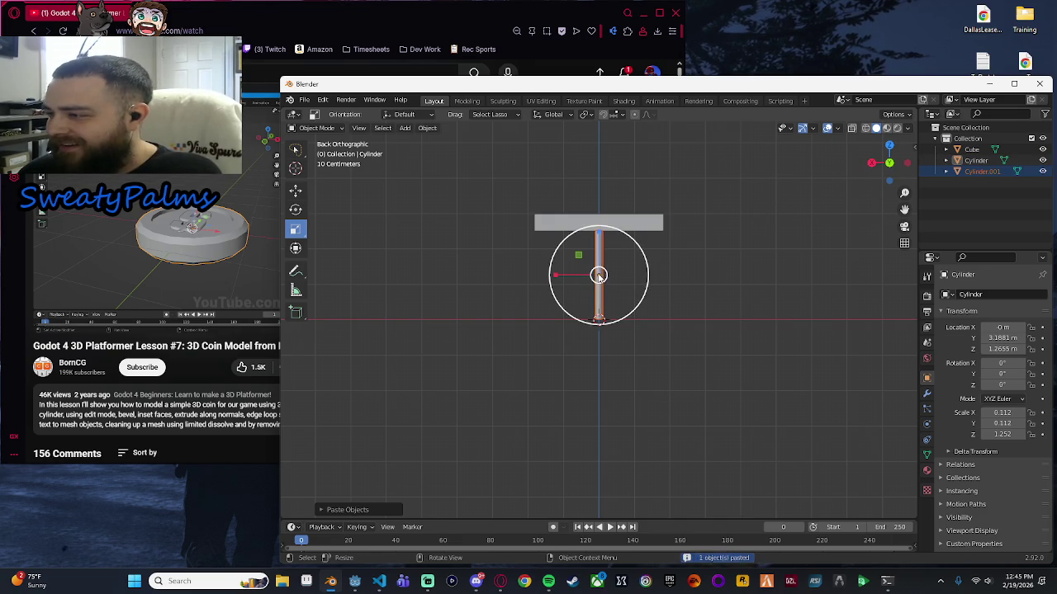
key(g)
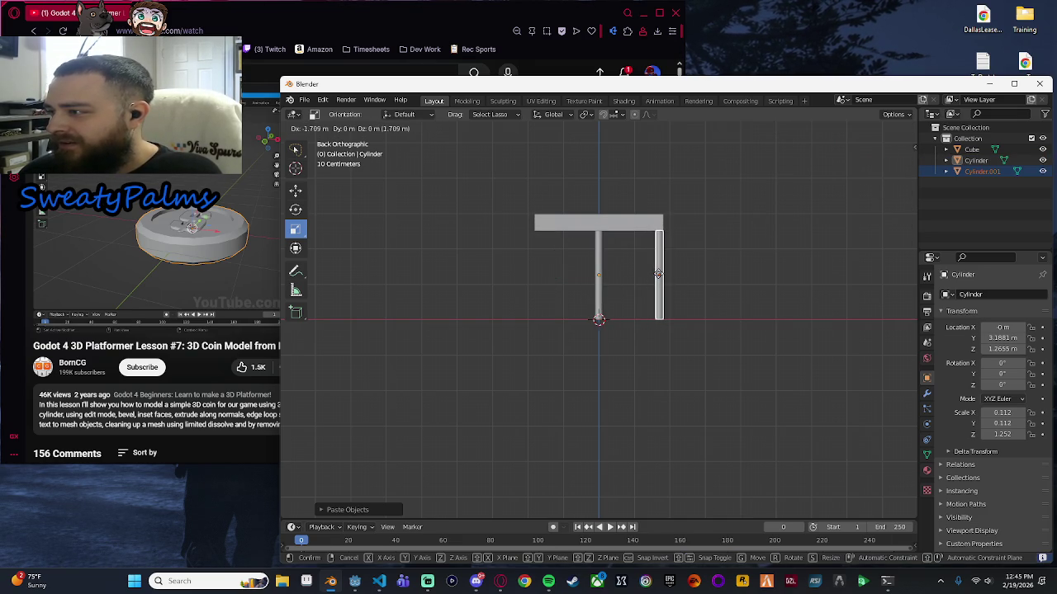
click(658, 275)
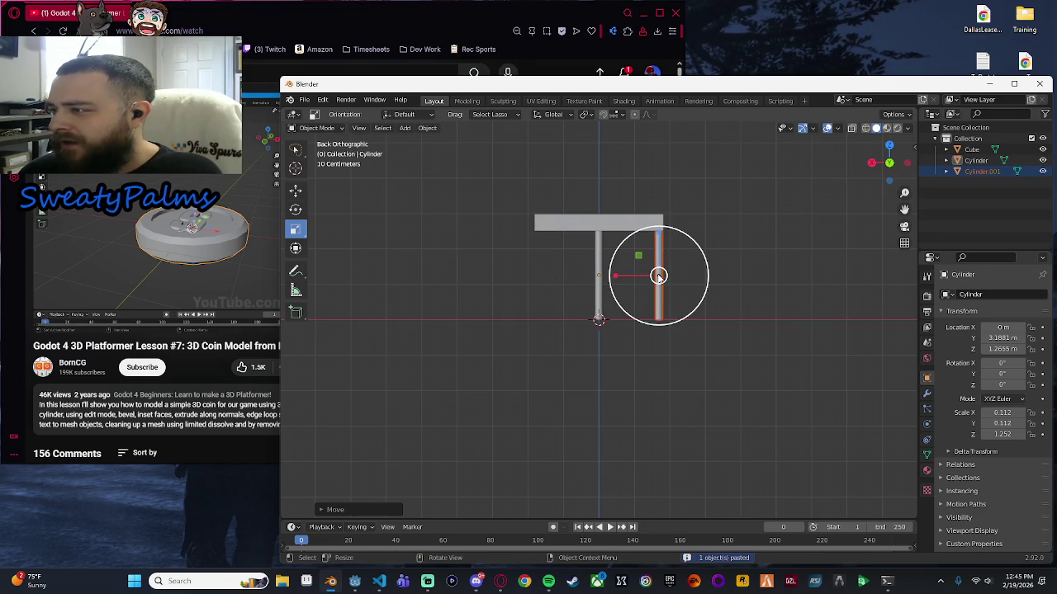
Move the original leg under the tabletop's left end.
click(599, 276)
key(g)
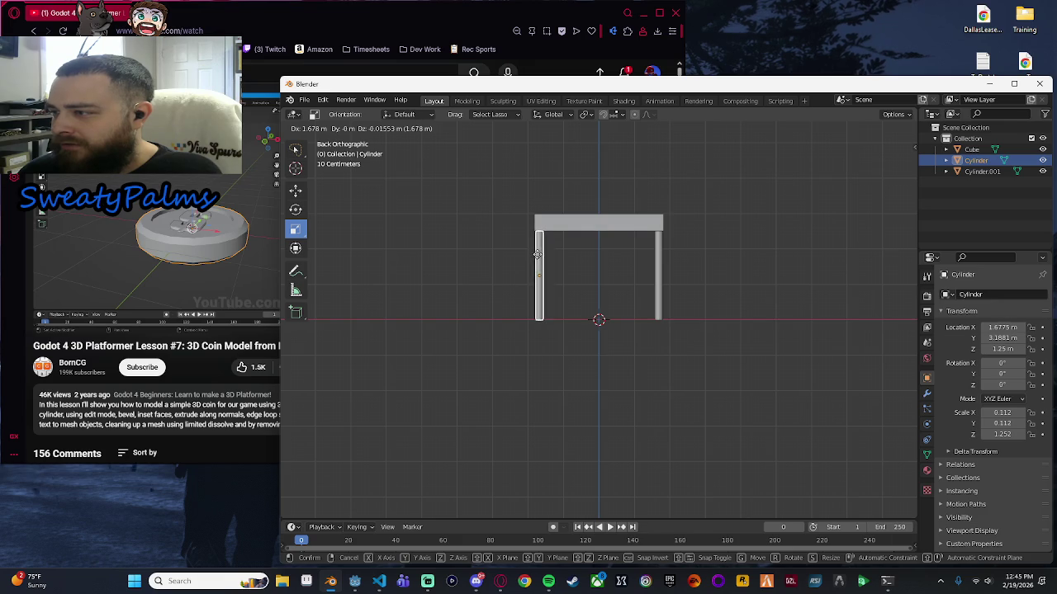
click(537, 260)
click(746, 270)
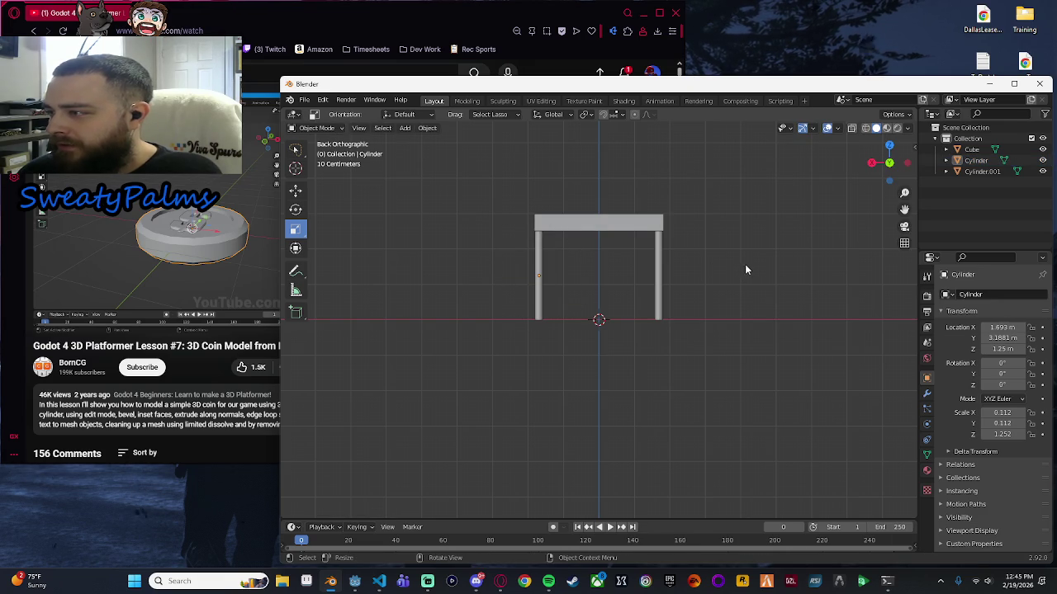
scroll(565, 274, up, 2)
mouse_move(649, 262)
mouse_down()
mouse_move(664, 289)
mouse_move(649, 302)
mouse_move(701, 264)
mouse_up()
click(889, 169)
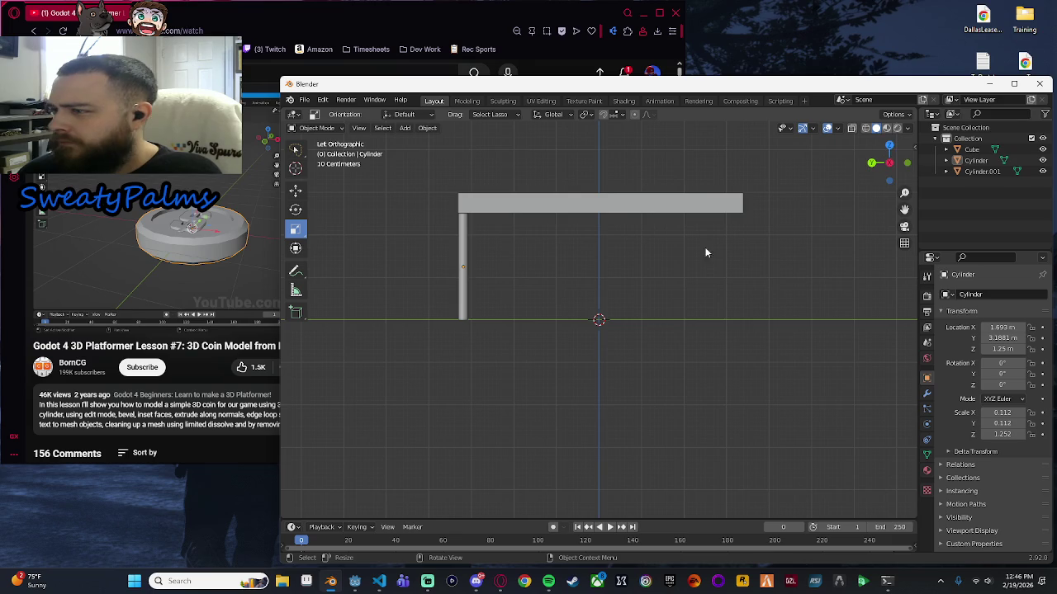
Copy the second leg as Cylinder.002 and move it to the table's far end.
click(463, 279)
key(ctrl+c)
key(ctrl+v)
key(g)
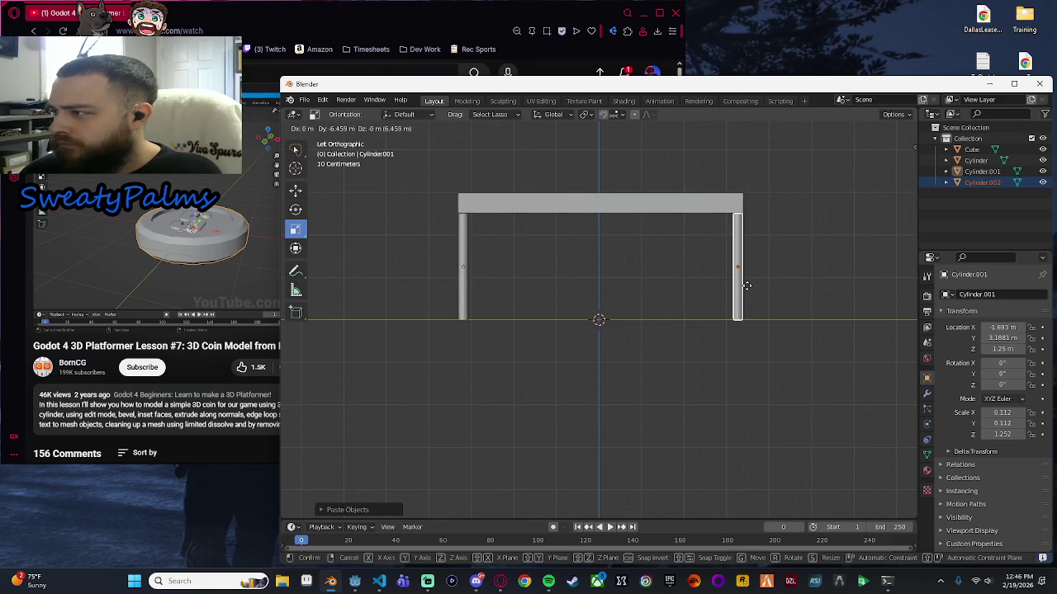
click(748, 291)
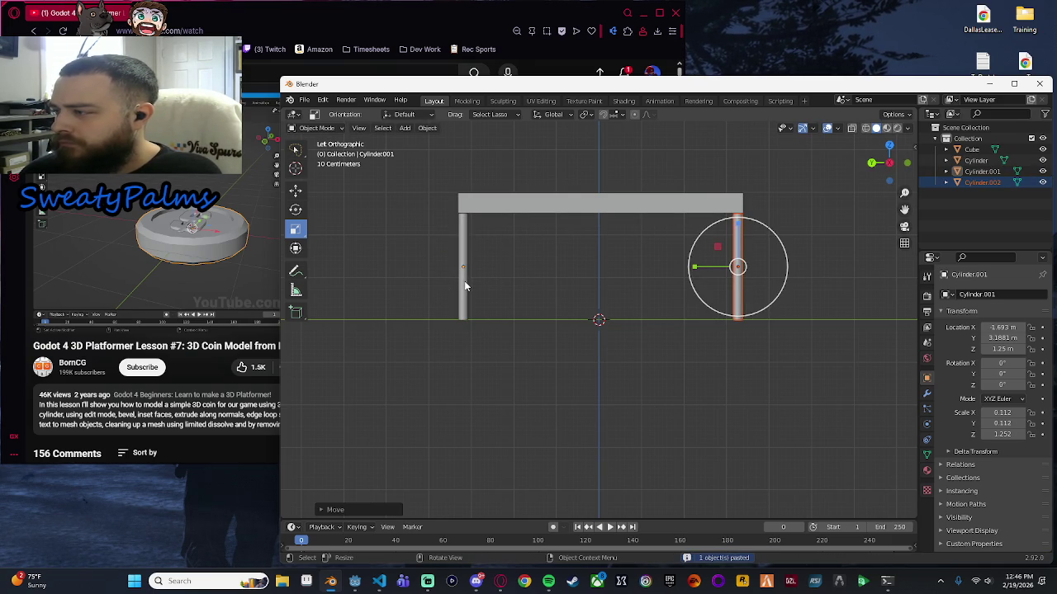
In front view, paste one more leg at the remaining right corner, completing four legs.
click(907, 162)
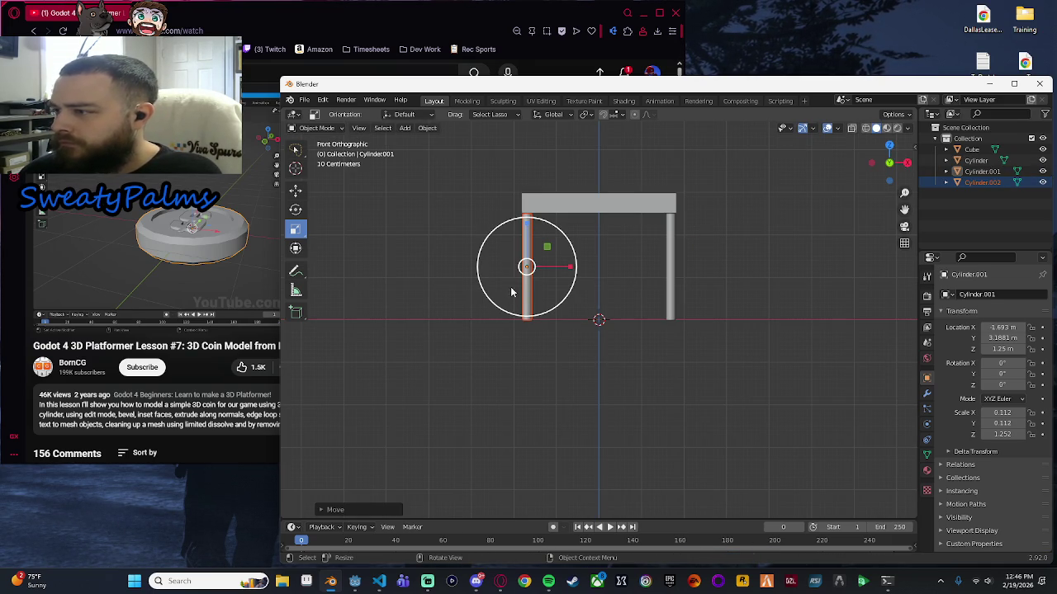
key(ctrl+c)
key(ctrl+v)
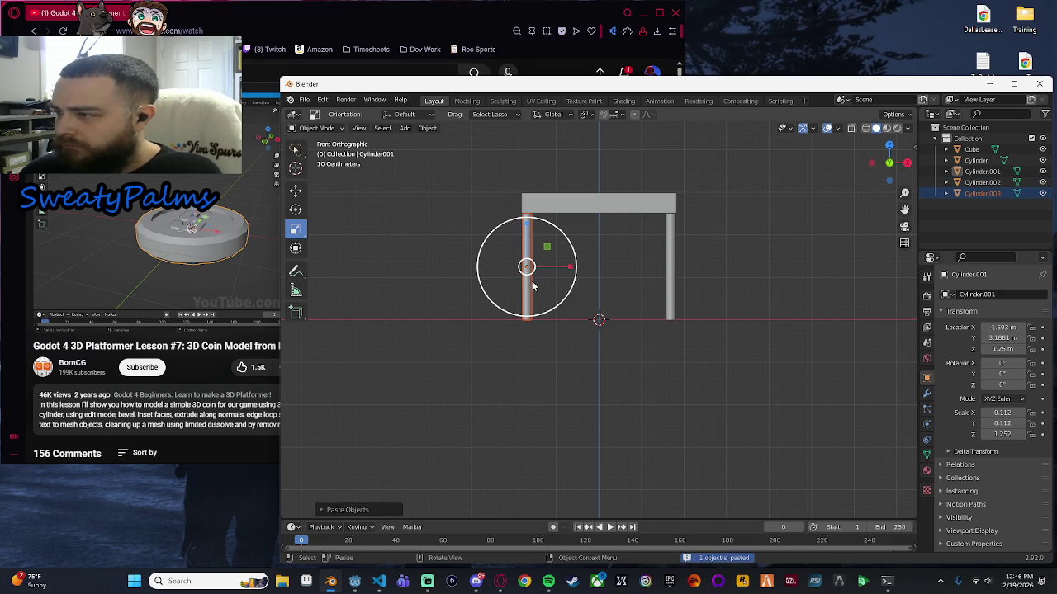
key(g)
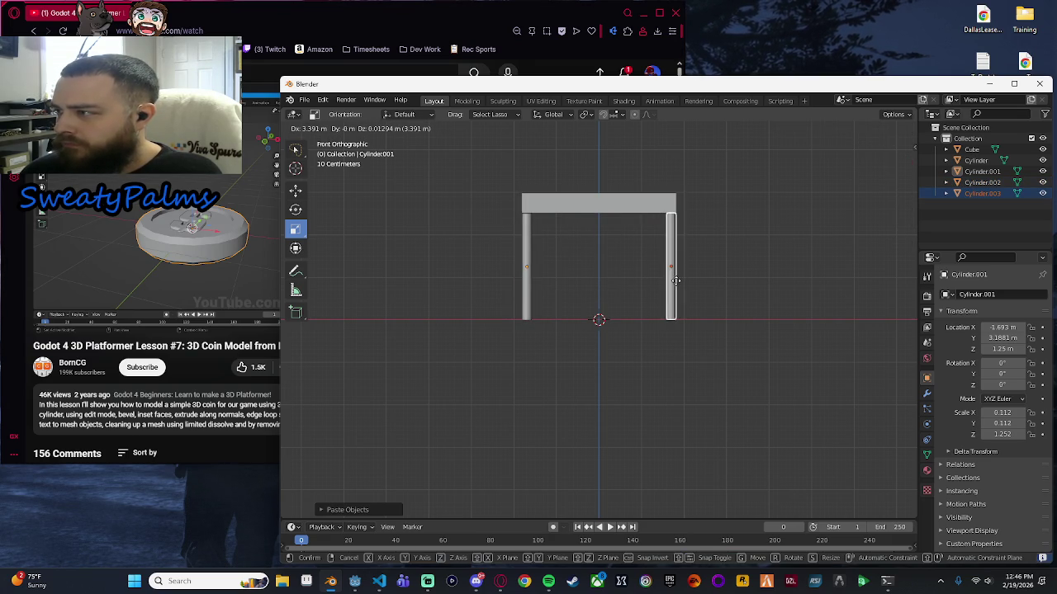
click(675, 280)
mouse_move(691, 358)
mouse_down()
mouse_move(589, 387)
mouse_move(622, 399)
mouse_move(493, 378)
mouse_move(523, 360)
mouse_move(668, 398)
mouse_move(691, 382)
mouse_move(611, 352)
mouse_move(624, 333)
mouse_move(602, 361)
mouse_move(373, 370)
mouse_move(633, 375)
mouse_move(523, 423)
mouse_move(679, 361)
mouse_move(611, 407)
mouse_up()
click(595, 377)
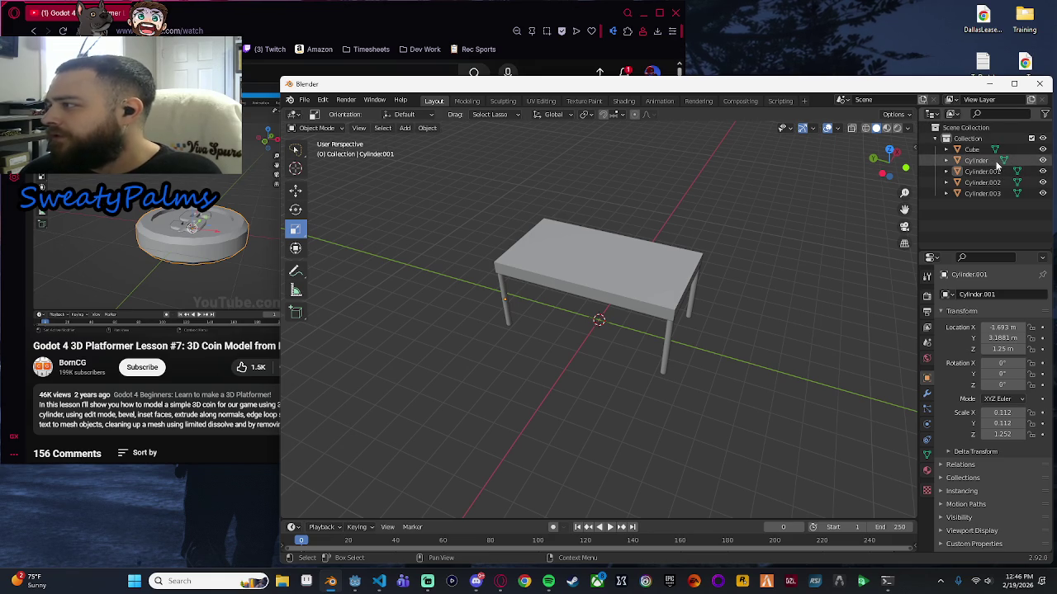
Give the tabletop Cube a renamed Boolean Union modifier with Cylinder as its object.
click(974, 150)
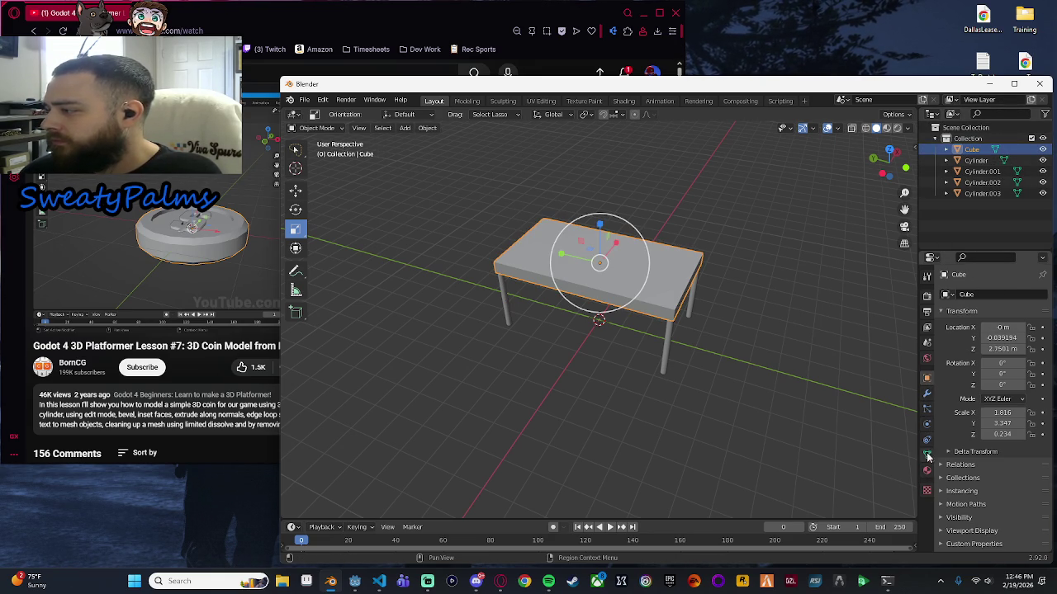
click(927, 393)
click(962, 295)
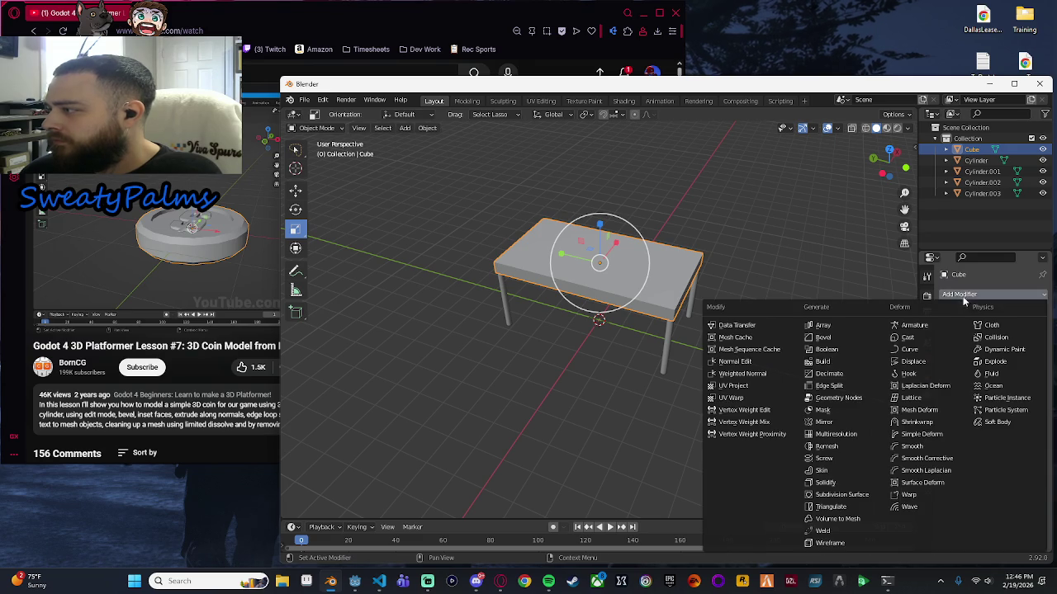
click(846, 350)
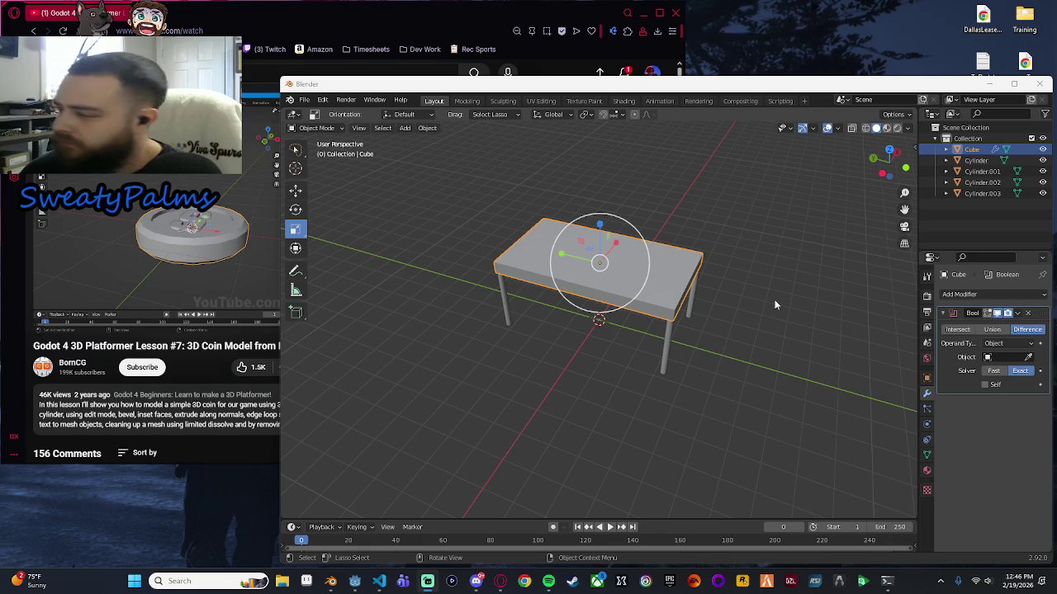
click(991, 330)
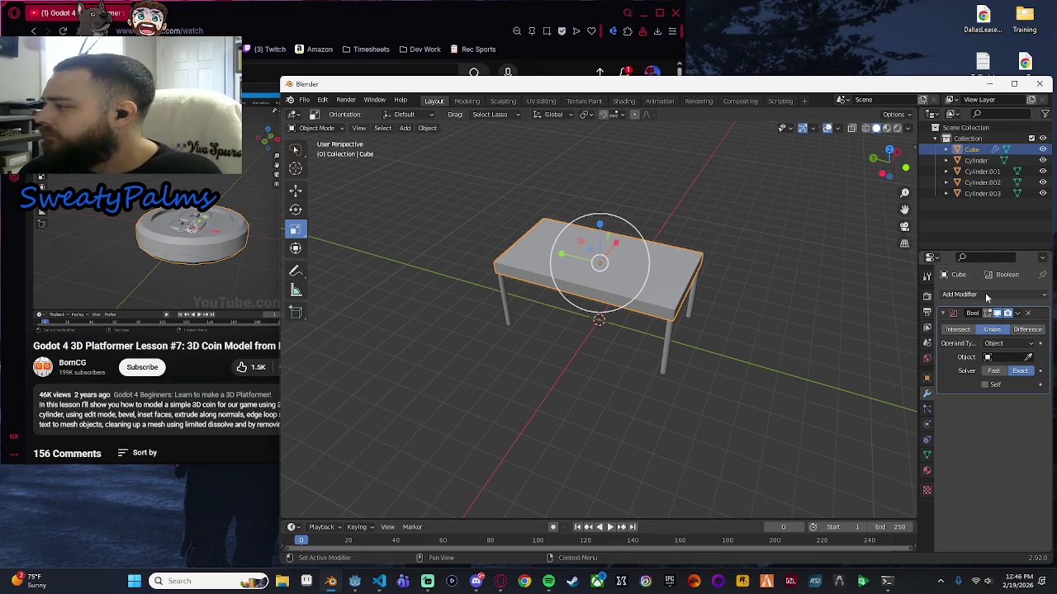
click(987, 357)
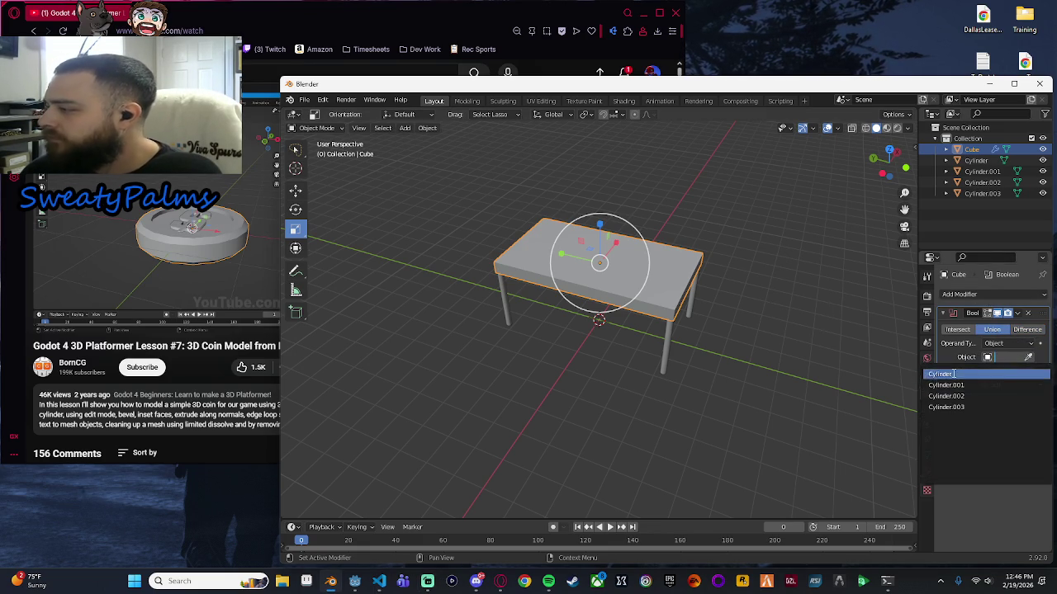
click(1000, 374)
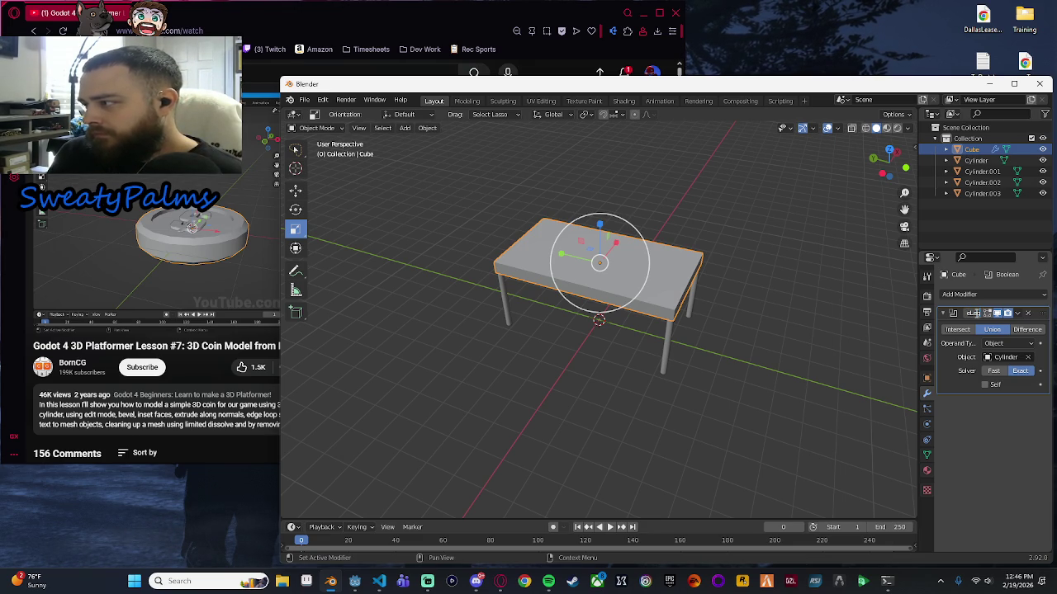
key(Return)
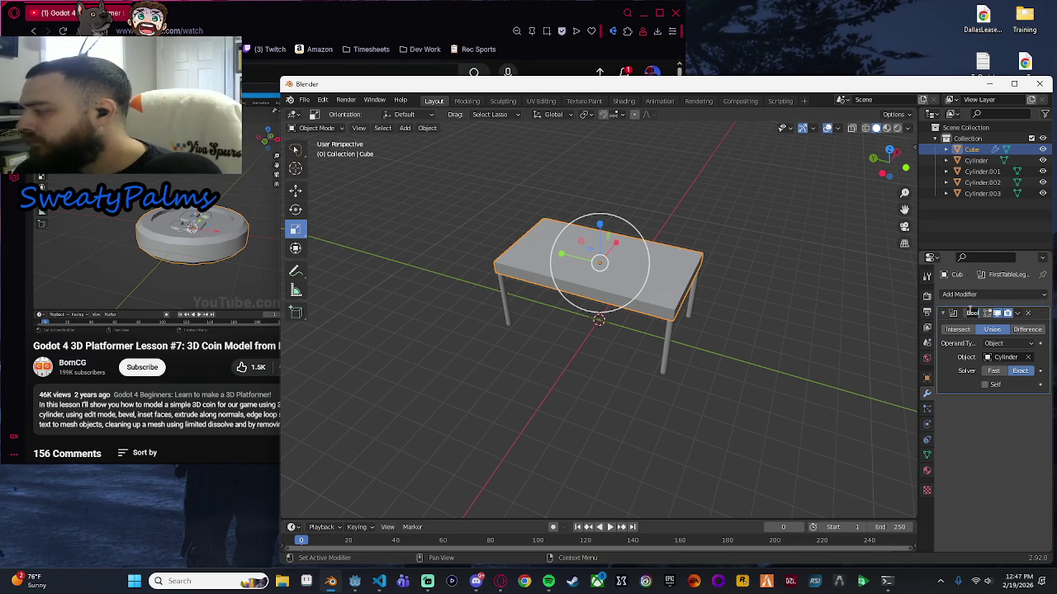
Add a second renamed Boolean Union modifier using Cylinder.001.
click(960, 294)
click(833, 348)
click(942, 314)
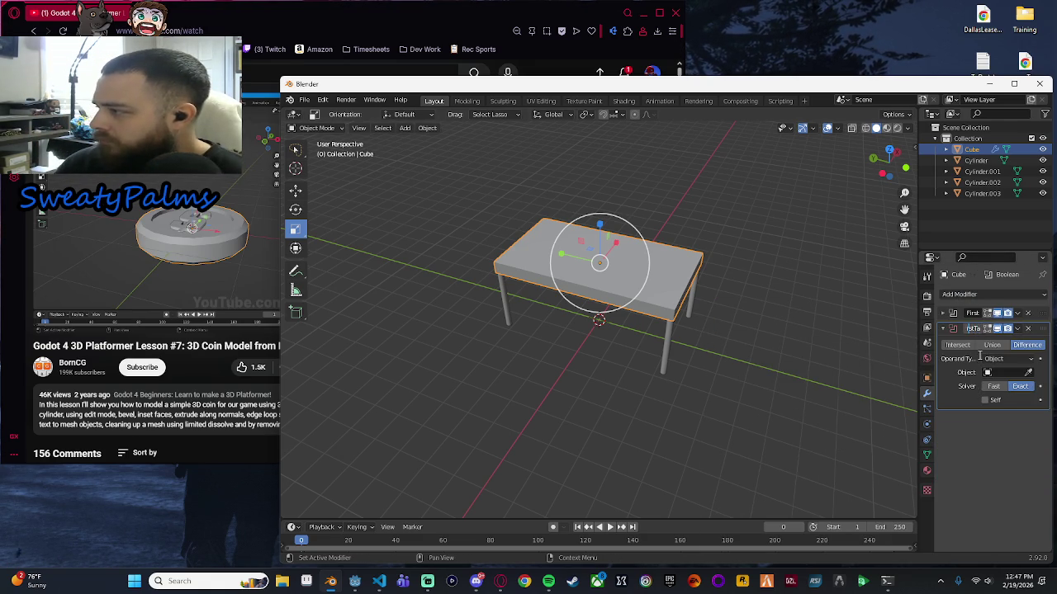
text(le)
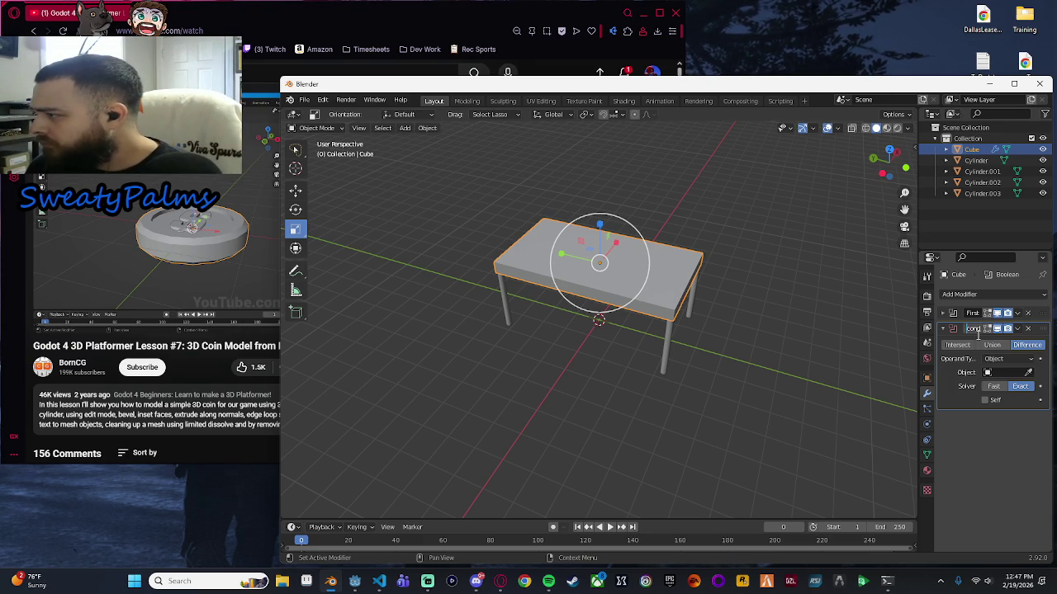
key(Return)
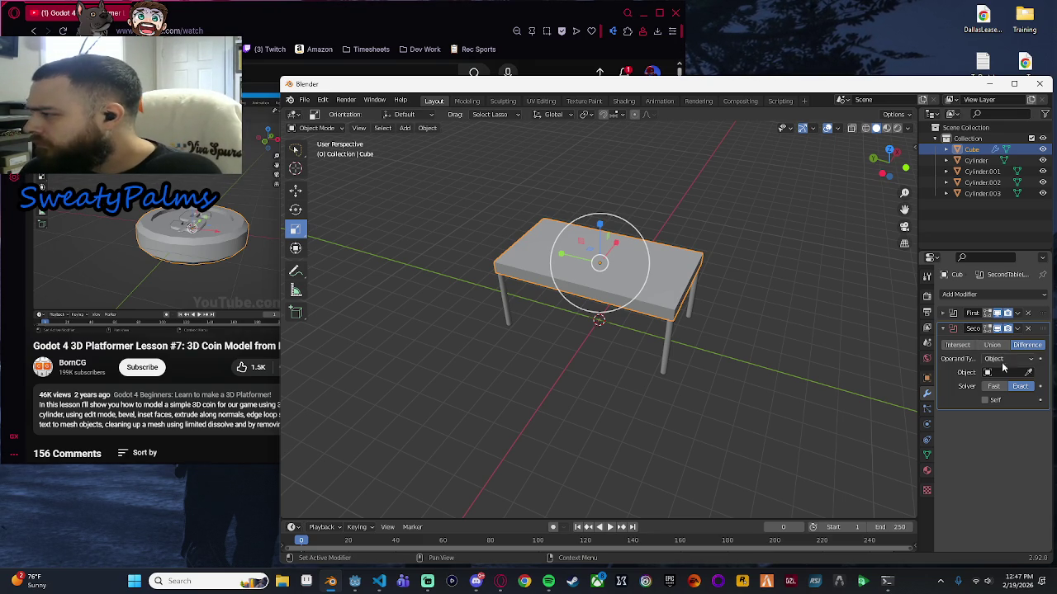
click(1003, 373)
click(993, 345)
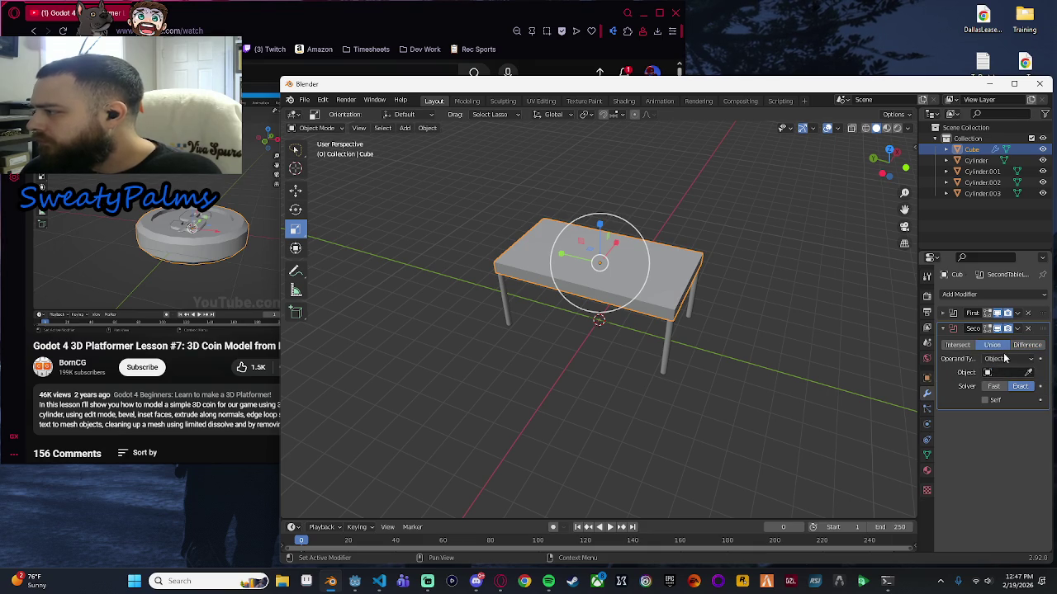
click(1000, 373)
click(971, 401)
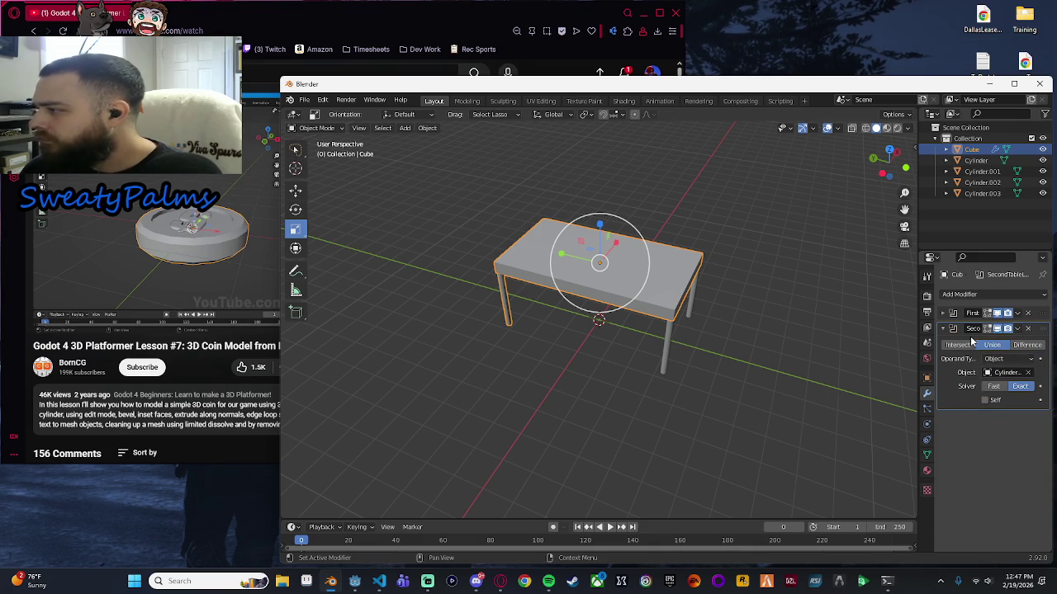
click(944, 330)
Add a third Boolean modifier tied to the third leg cylinder, then a fourth Boolean.
click(989, 295)
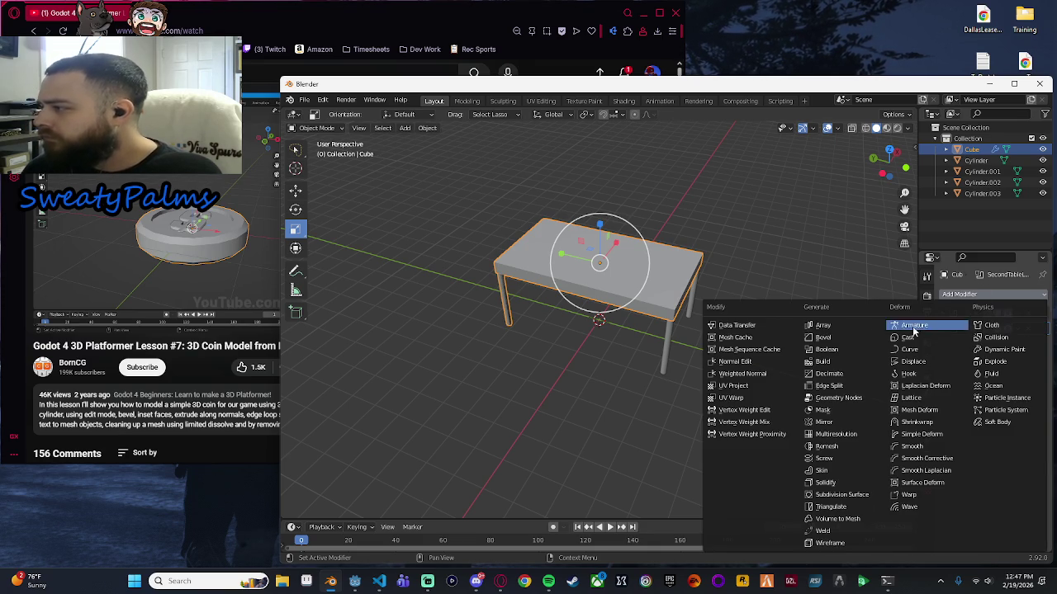
click(839, 353)
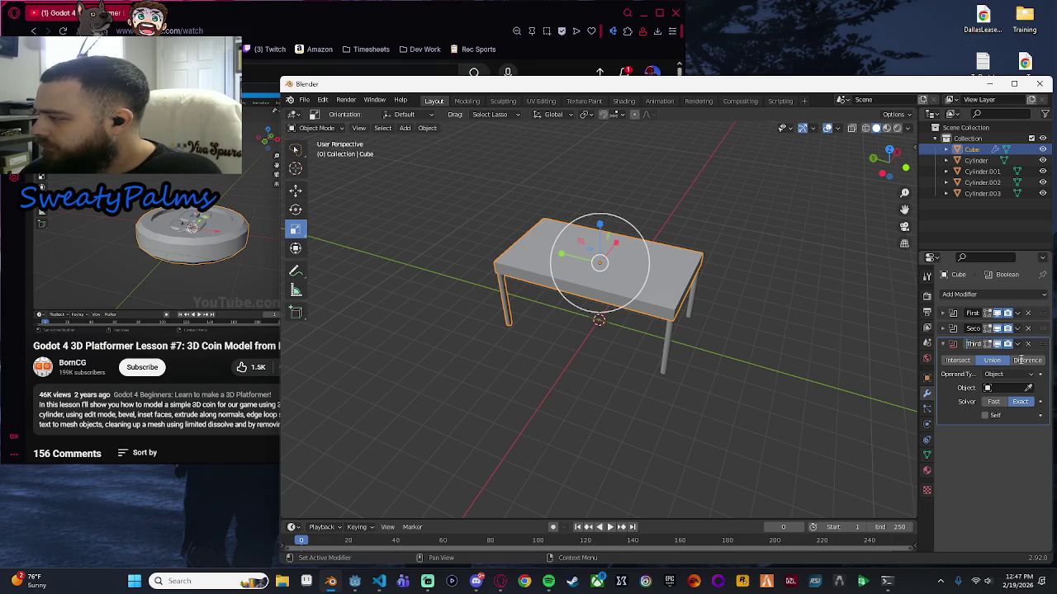
click(1007, 385)
click(1008, 393)
click(979, 429)
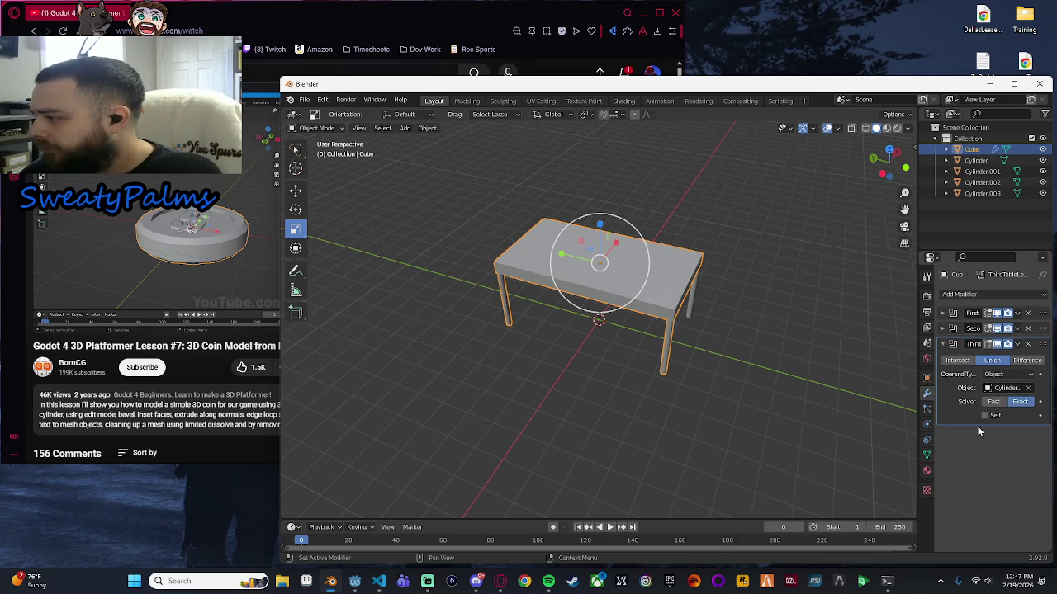
click(943, 344)
click(959, 294)
click(834, 353)
text(Table)
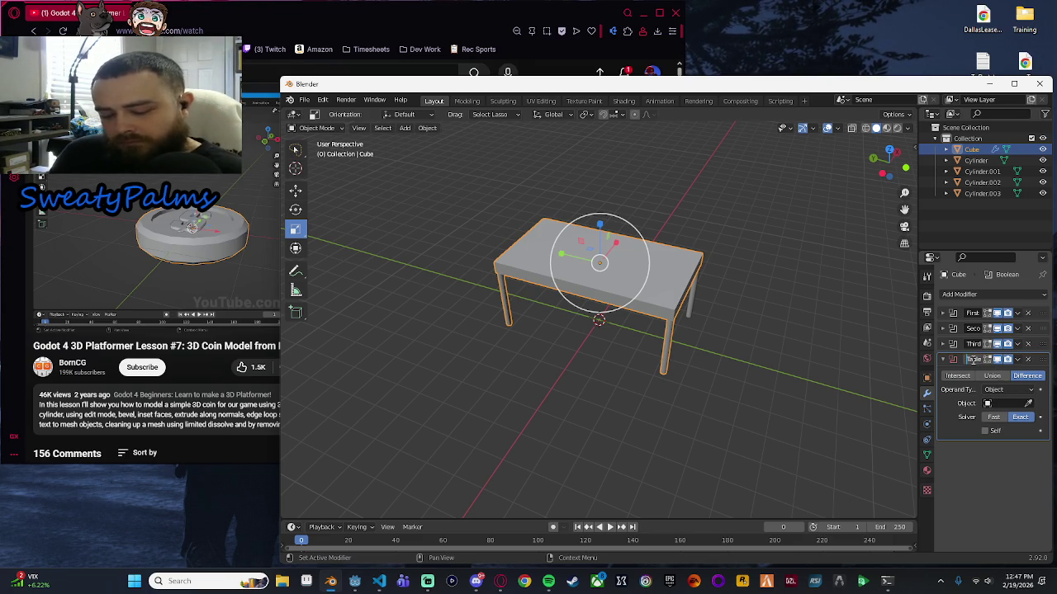
Set the fourth Boolean to Union with Cylinder.003 as its object.
click(990, 378)
click(994, 403)
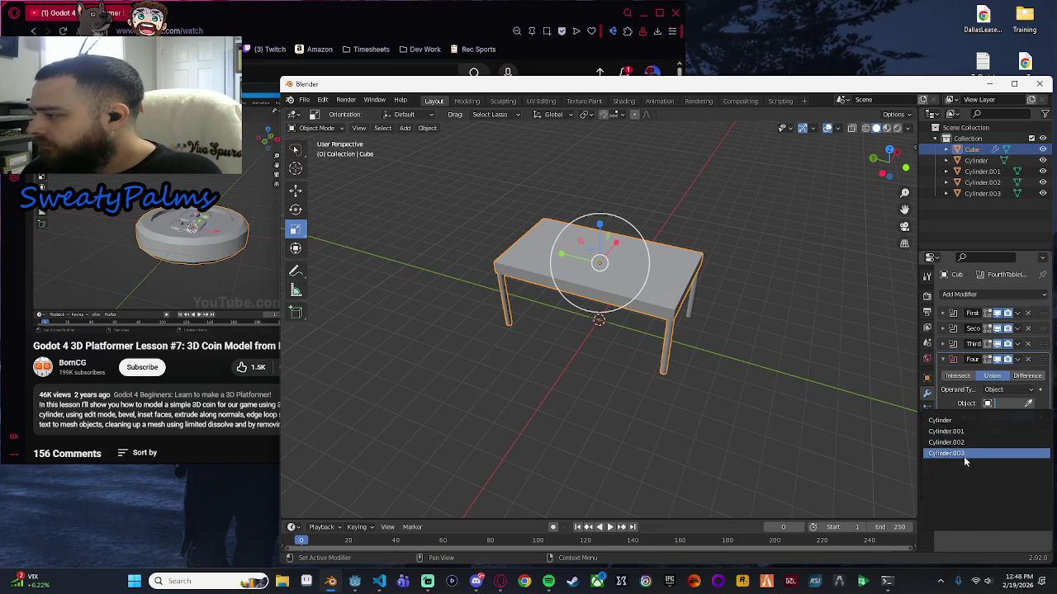
click(963, 455)
click(945, 360)
Apply all four Boolean modifiers to the tabletop.
click(1017, 313)
click(987, 327)
click(1017, 313)
click(990, 328)
click(1017, 312)
click(1014, 326)
click(1017, 313)
click(985, 325)
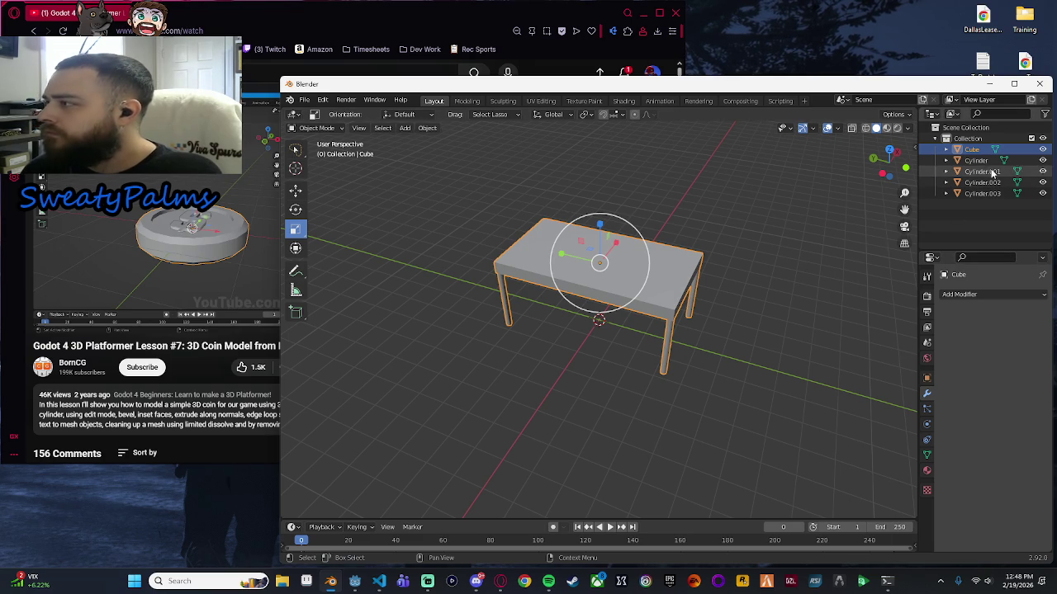
Delete the four separate leg cylinders and reposition the merged table Cube.
mouse_move(889, 161)
mouse_down()
mouse_move(720, 267)
mouse_move(795, 247)
mouse_up()
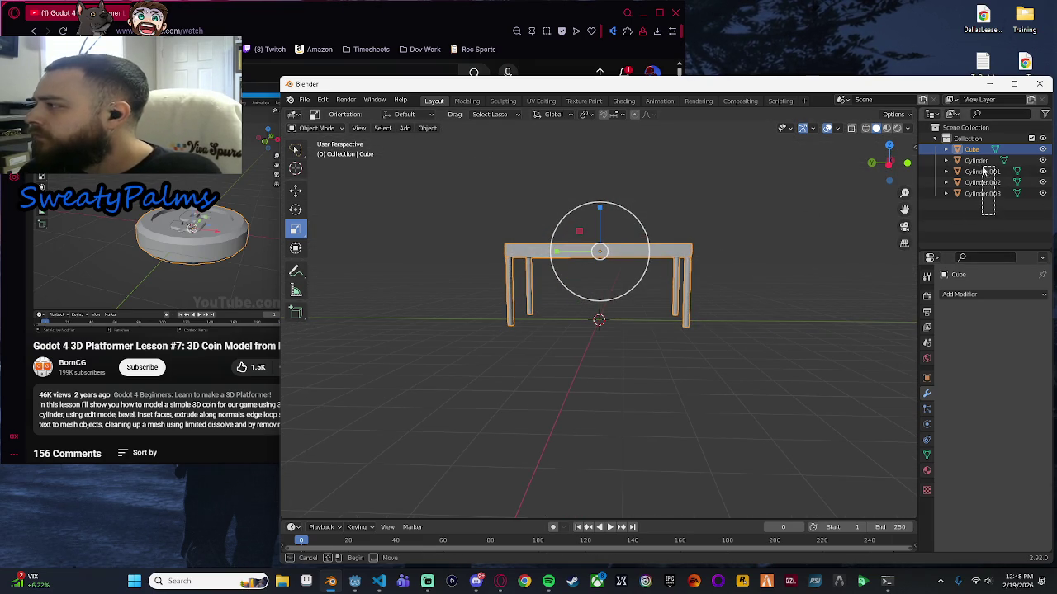
drag(994, 196, 980, 166)
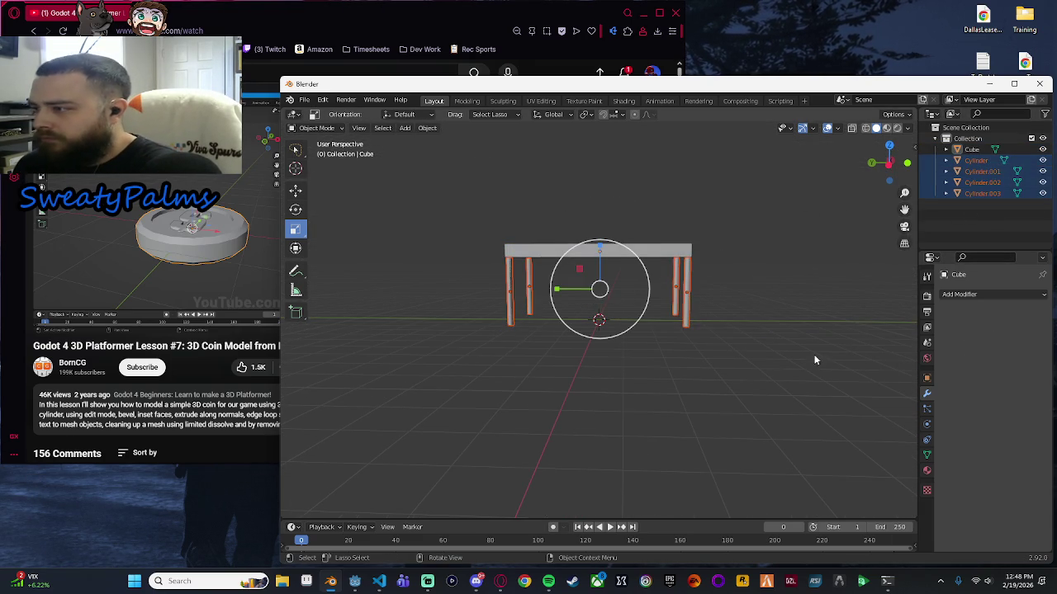
key(Delete)
click(972, 149)
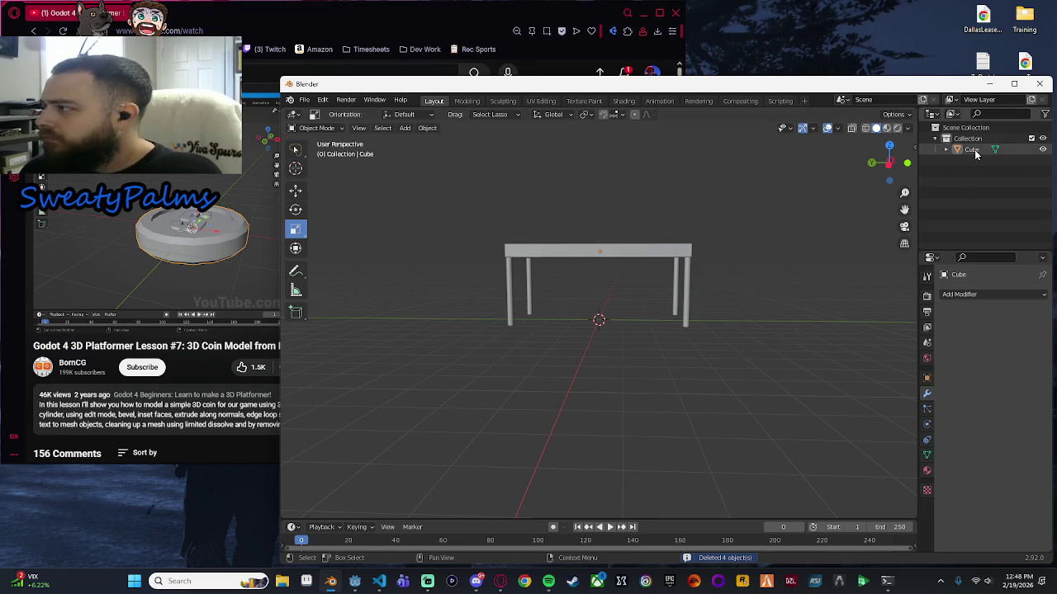
key(g)
click(628, 223)
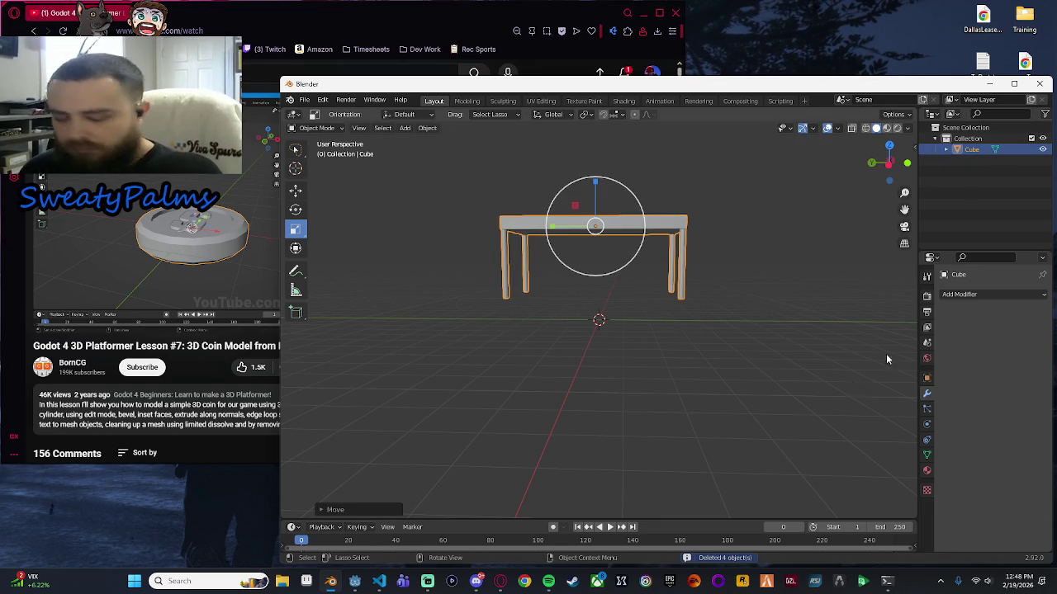
Inspect the merged mesh in wireframe, return to solid shading, and bring the tutorial browser forward.
key(z)
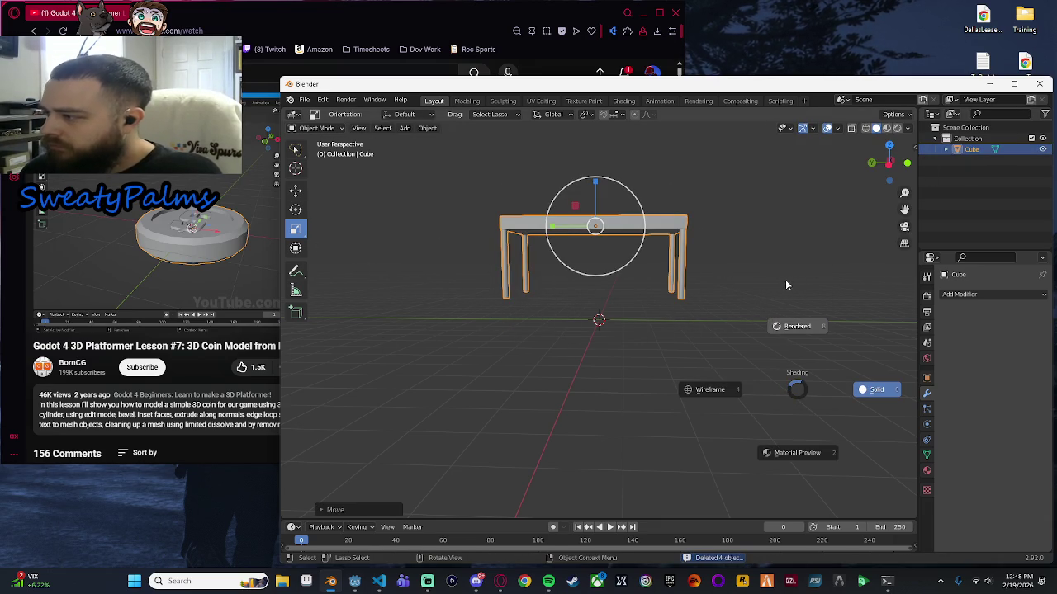
key(4)
click(875, 129)
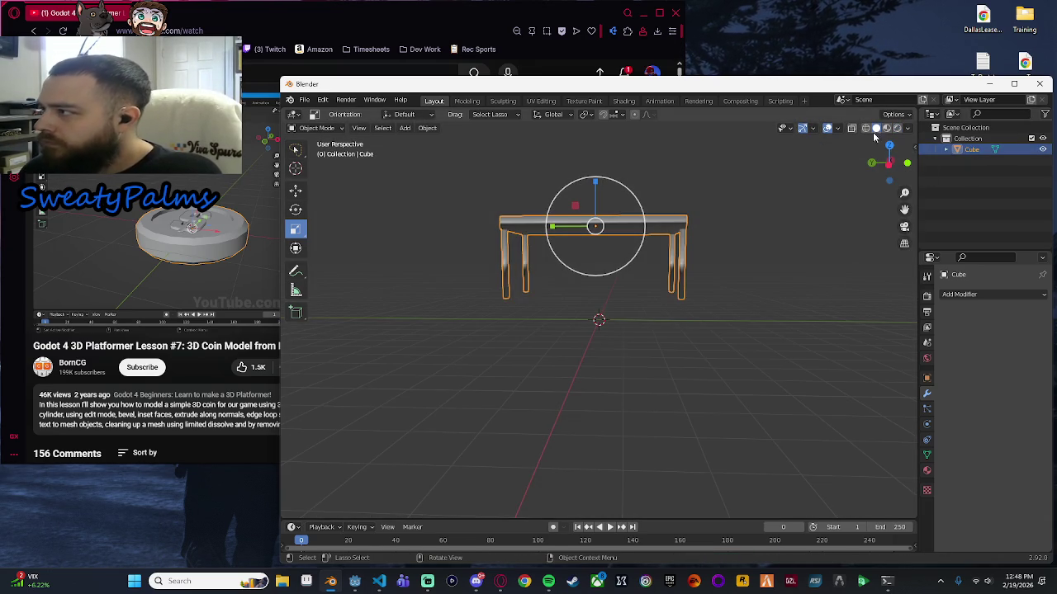
mouse_move(785, 353)
mouse_down()
mouse_move(785, 321)
mouse_move(781, 361)
mouse_move(806, 348)
mouse_move(802, 335)
mouse_up()
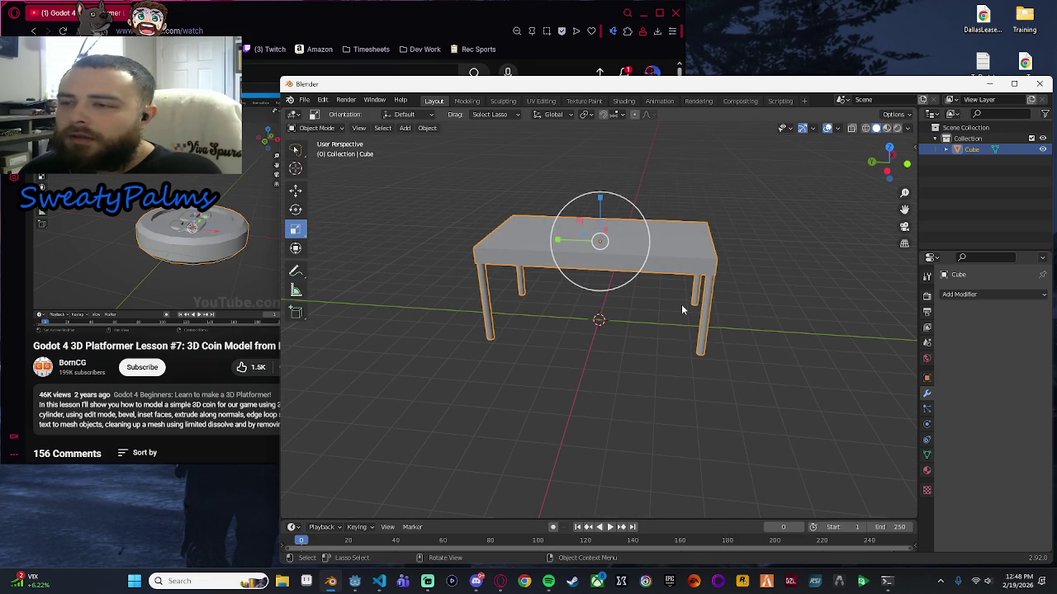
click(500, 581)
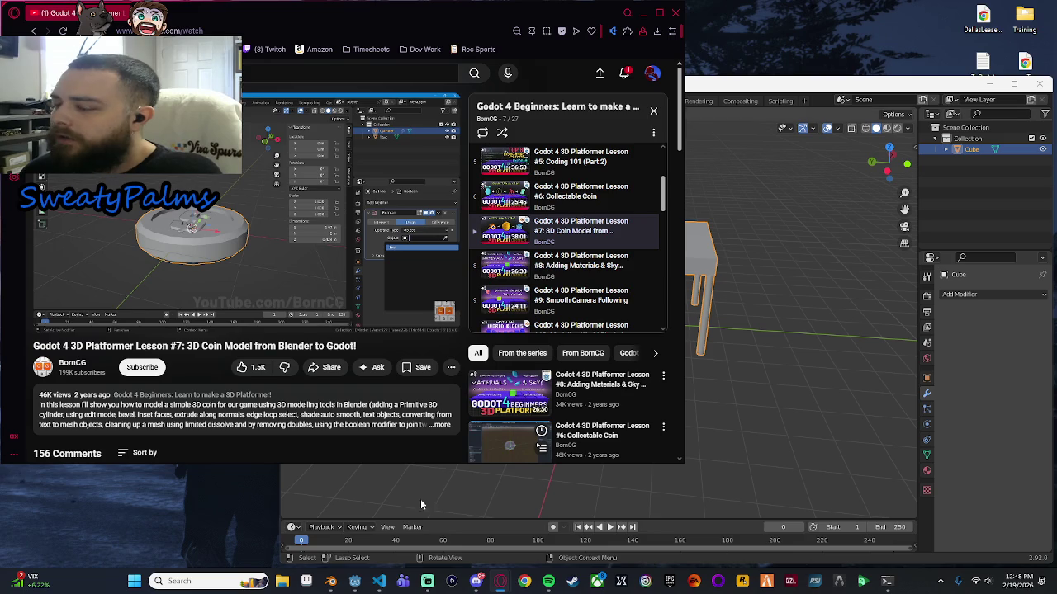
In File Explorer, browse Games (D:) › Blender › assets › models › spiderman › Spider-men.
click(282, 581)
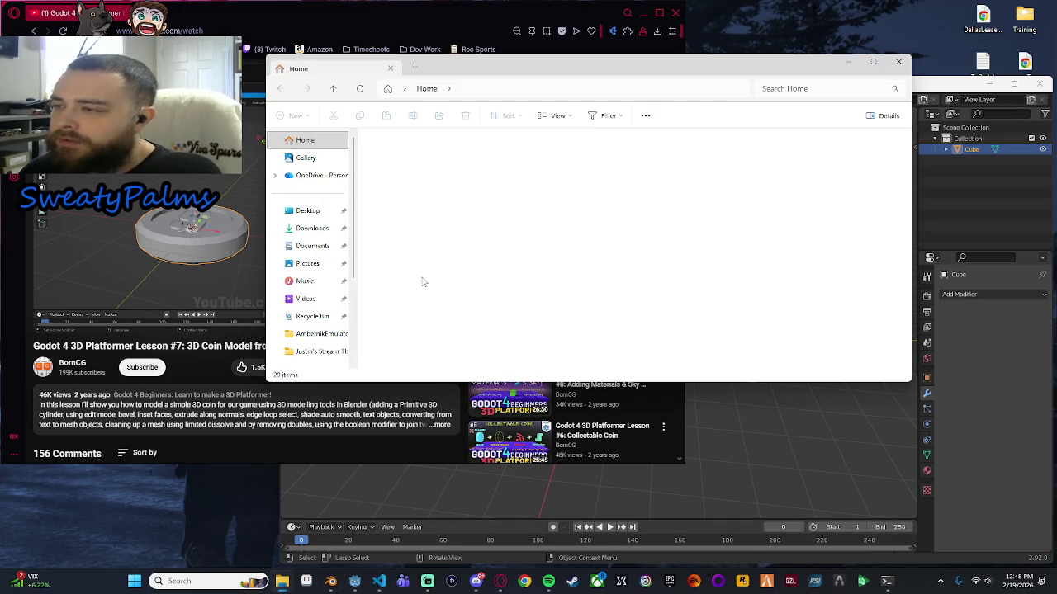
scroll(423, 282, down, 5)
scroll(322, 304, down, 3)
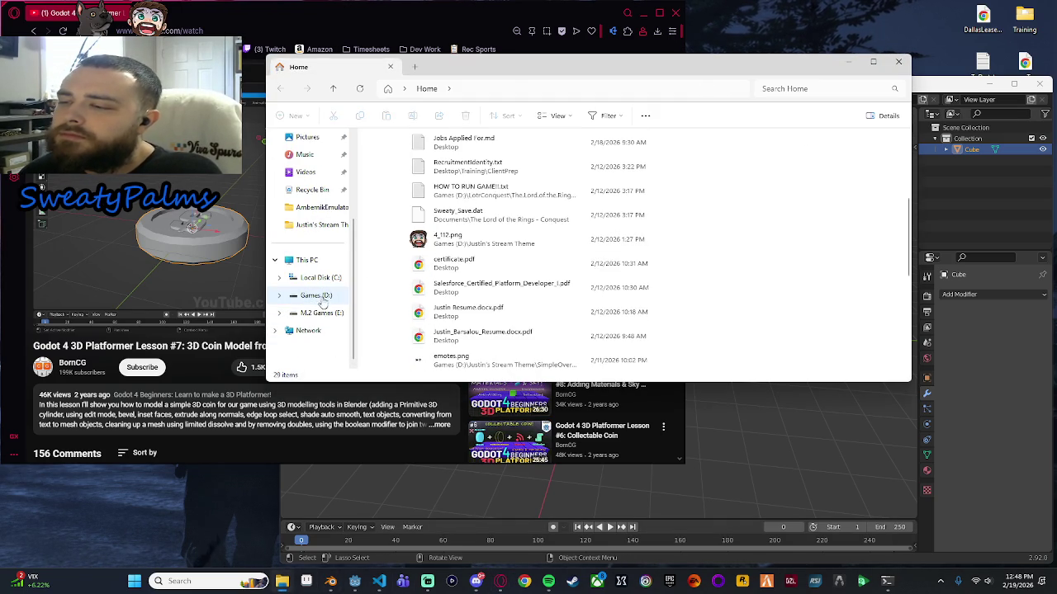
click(321, 299)
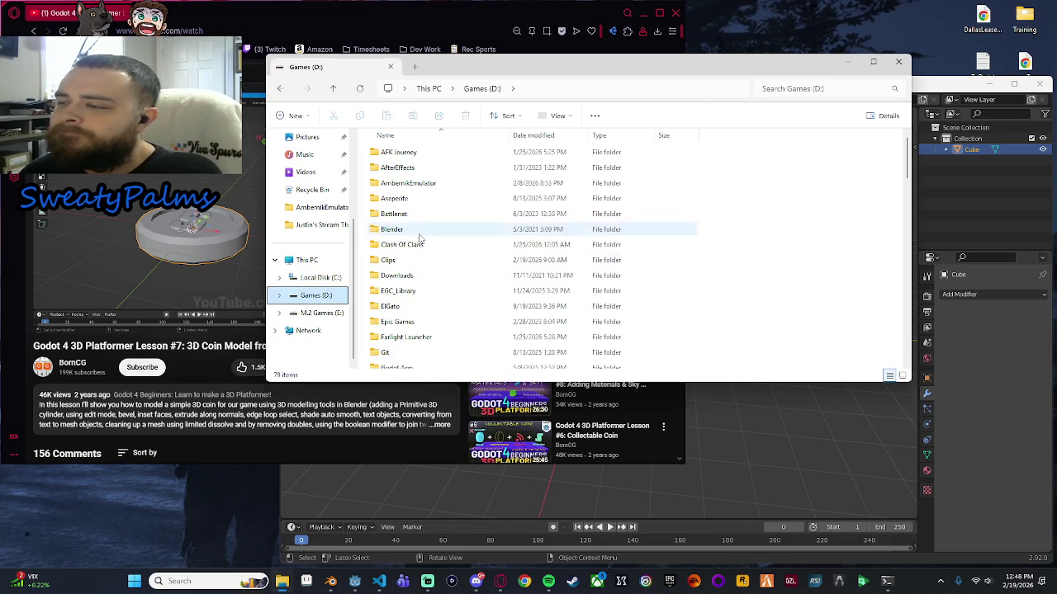
double_click(417, 230)
double_click(424, 169)
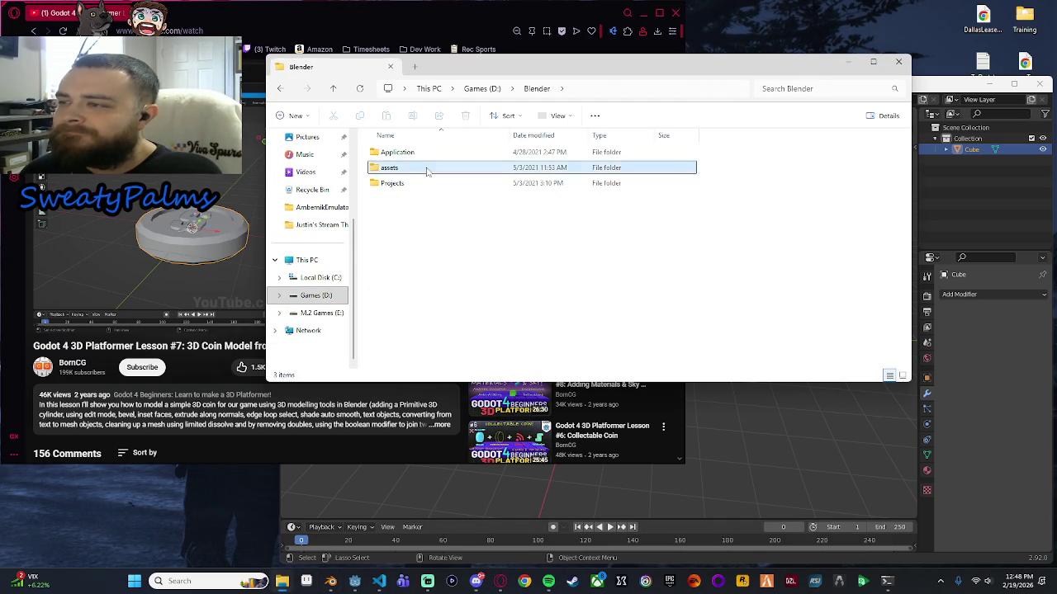
double_click(426, 154)
double_click(416, 170)
key(alt+Left)
key(alt+Left)
double_click(420, 156)
double_click(416, 169)
double_click(415, 153)
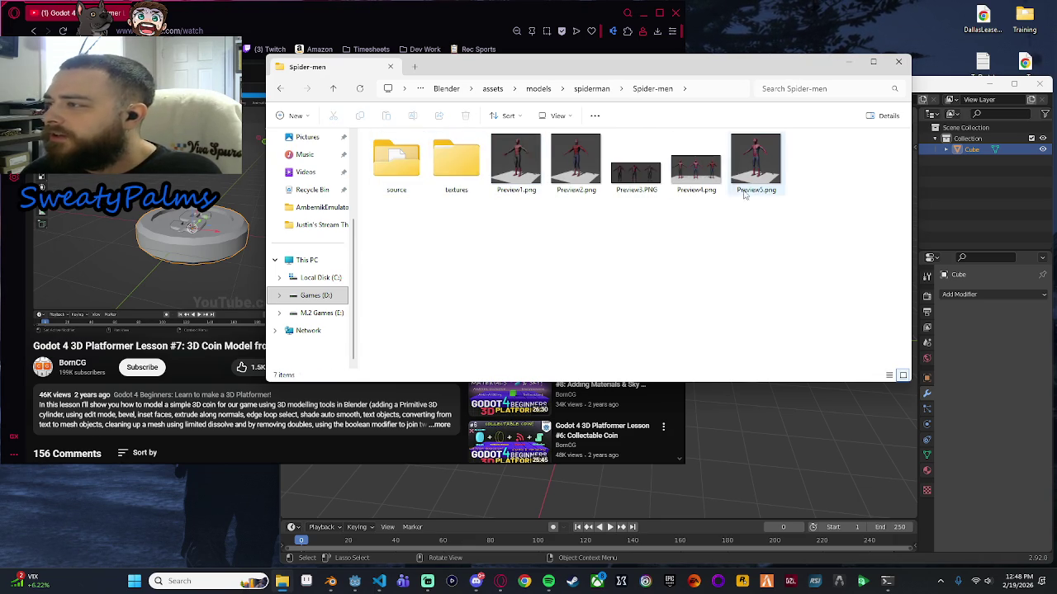
Look through the buildings › skyscrapers and Application folders, then return to the Blender folder.
key(alt+Left)
key(alt+Left)
double_click(416, 153)
double_click(416, 153)
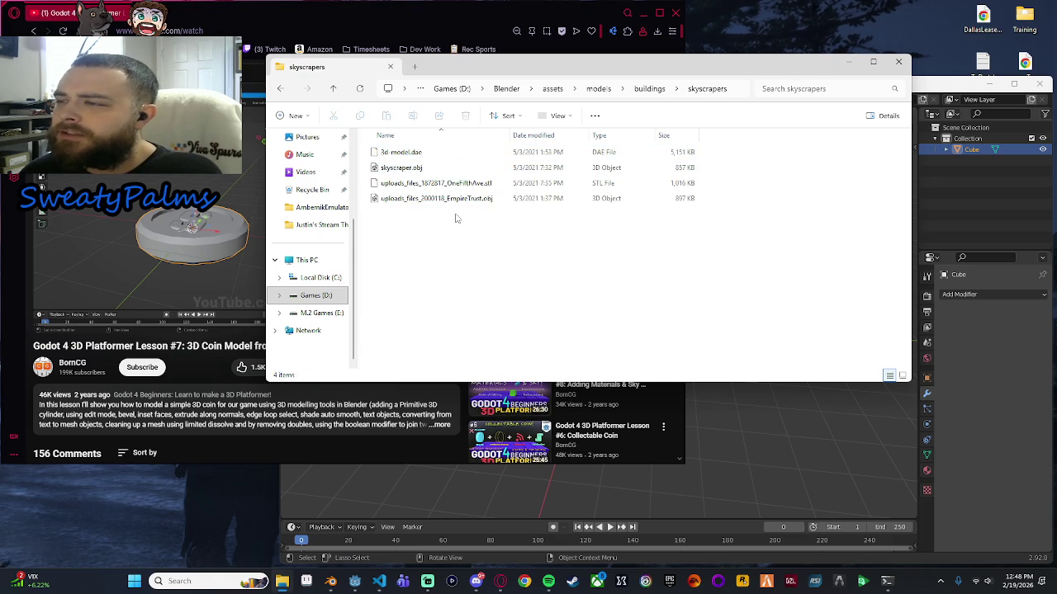
key(alt+Left)
key(alt+Left)
key(alt+Left)
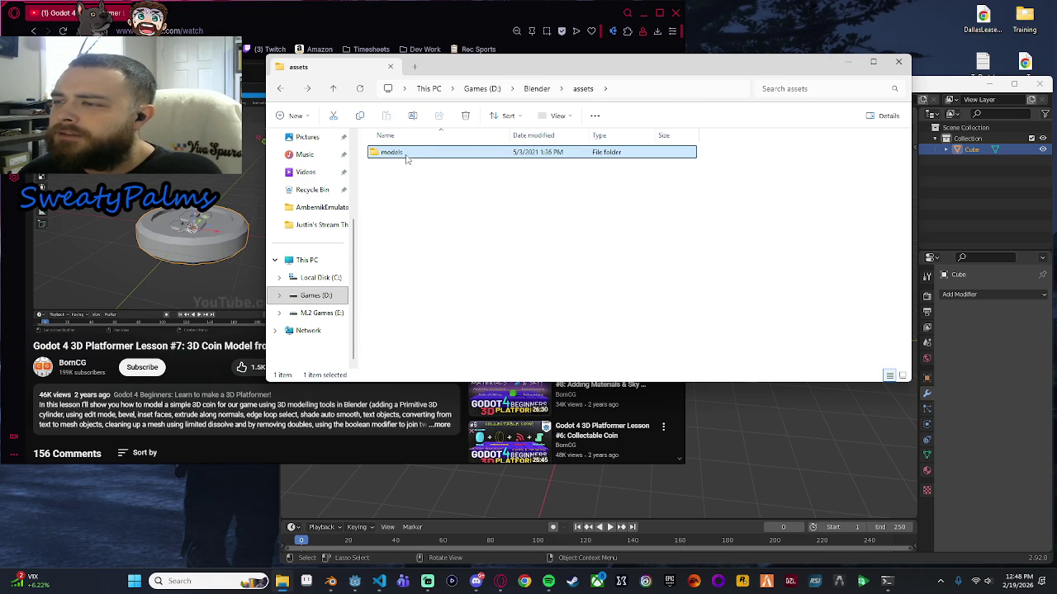
key(alt+Left)
double_click(401, 154)
key(alt+Left)
Open Blender › Projects and bring up the context menu in its empty area.
click(403, 183)
double_click(403, 184)
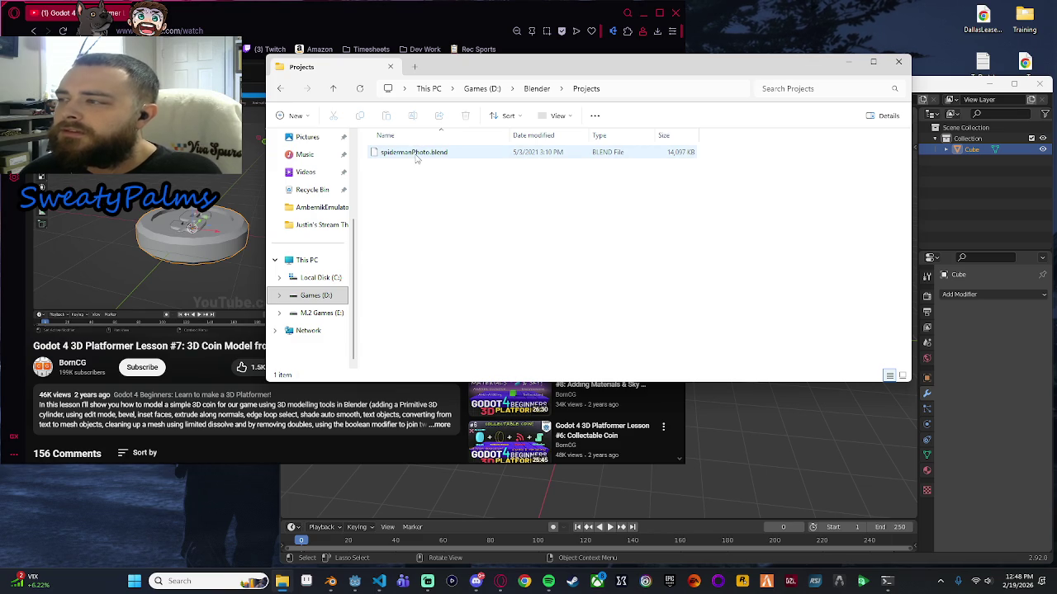
key(alt+Left)
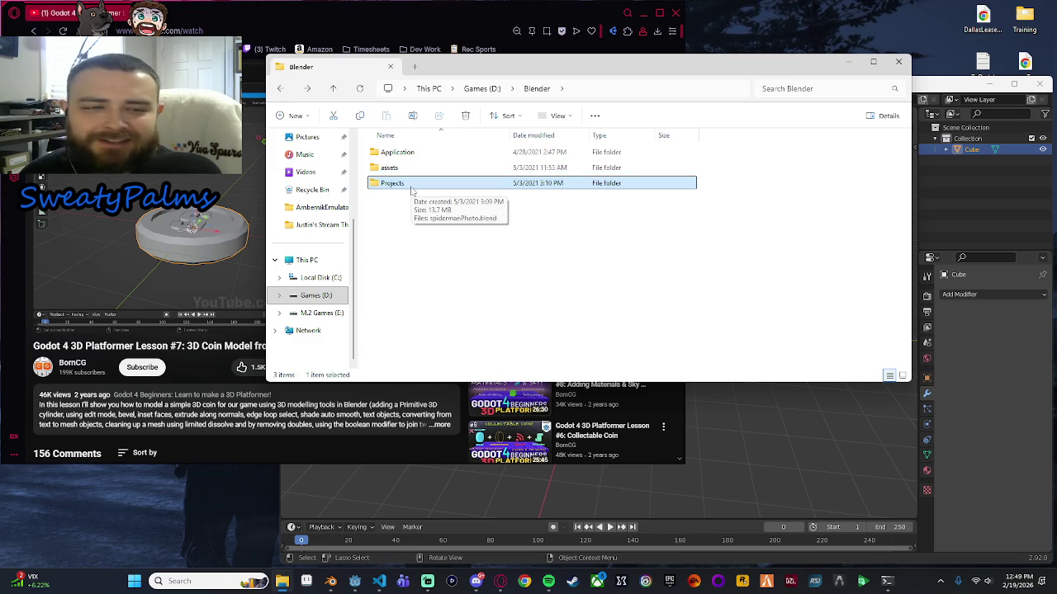
double_click(440, 169)
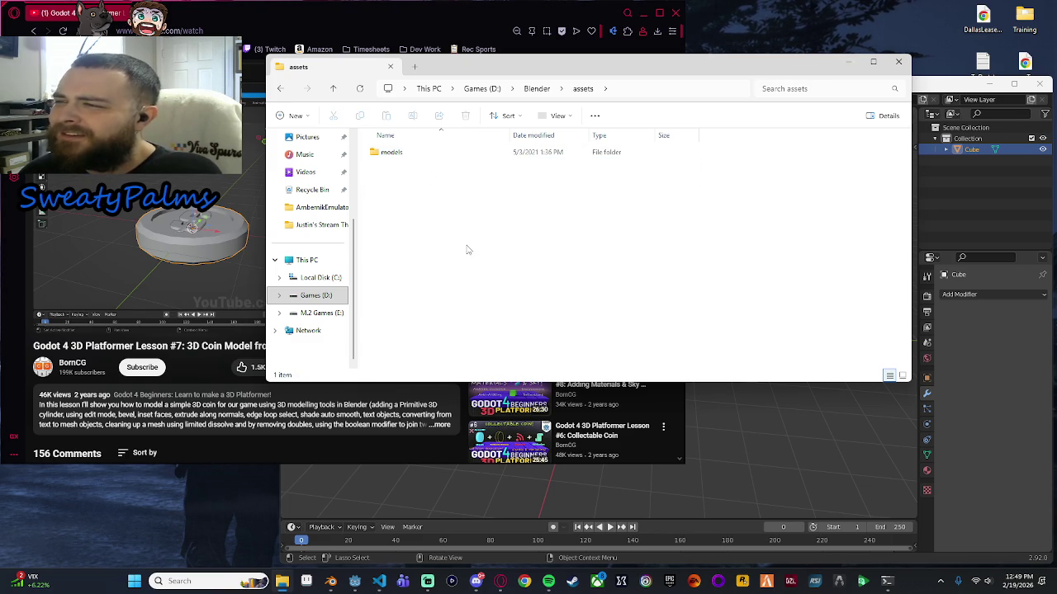
key(alt+Left)
key(alt+Left)
key(alt+Right)
double_click(405, 185)
right_click(417, 204)
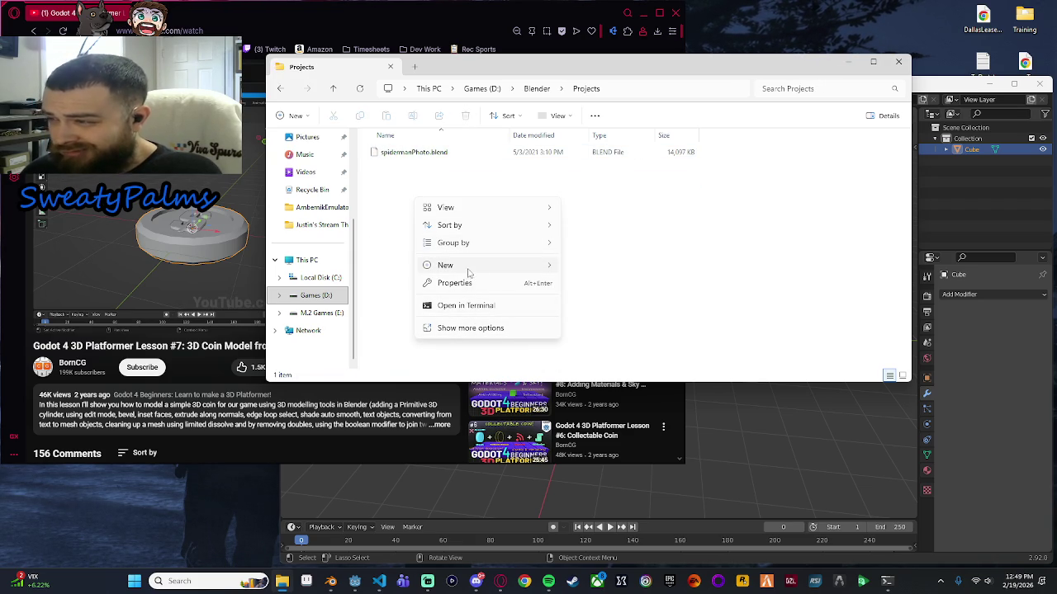
Create a Godot Projects folder inside Projects and open it.
mouse_move(545, 265)
click(578, 256)
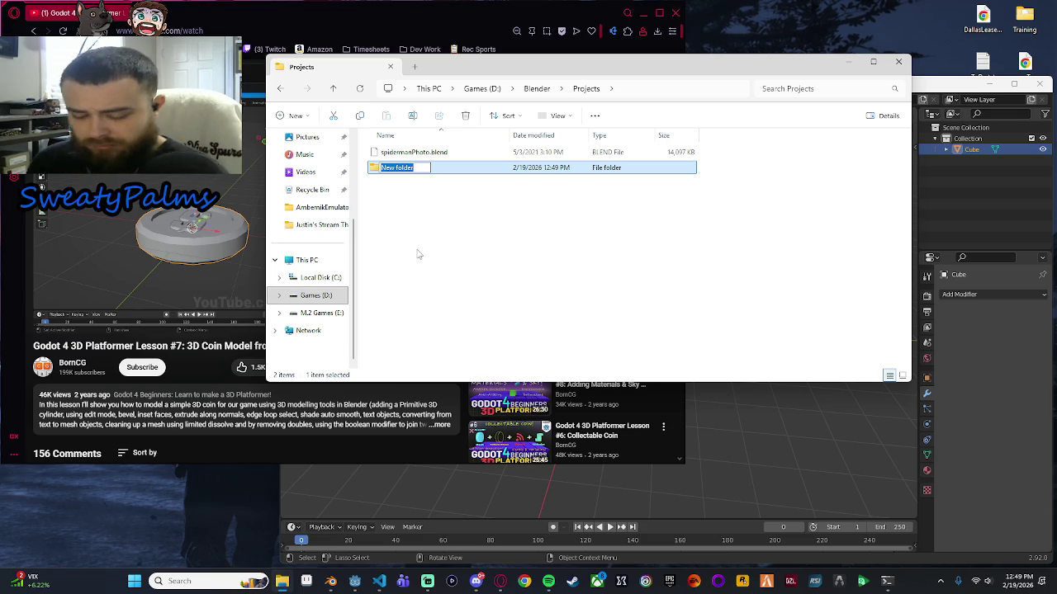
text(Gop)
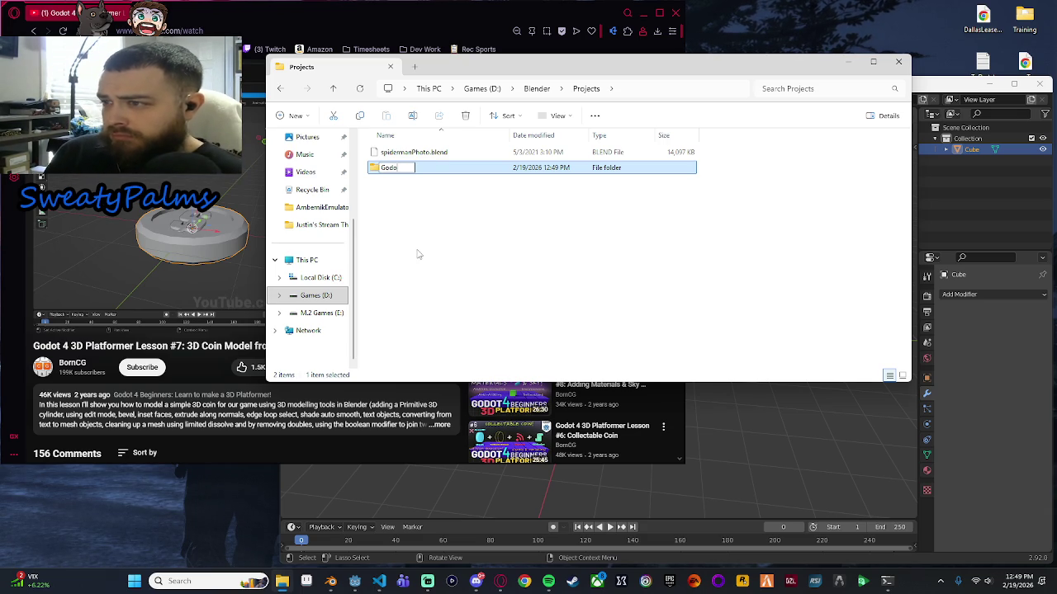
text( Projects)
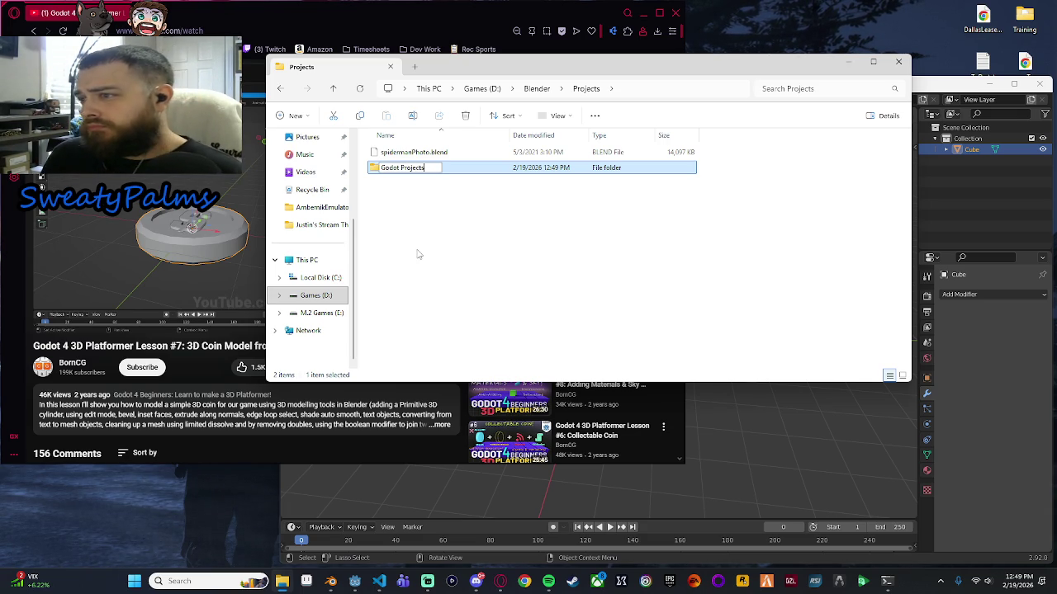
key(Return)
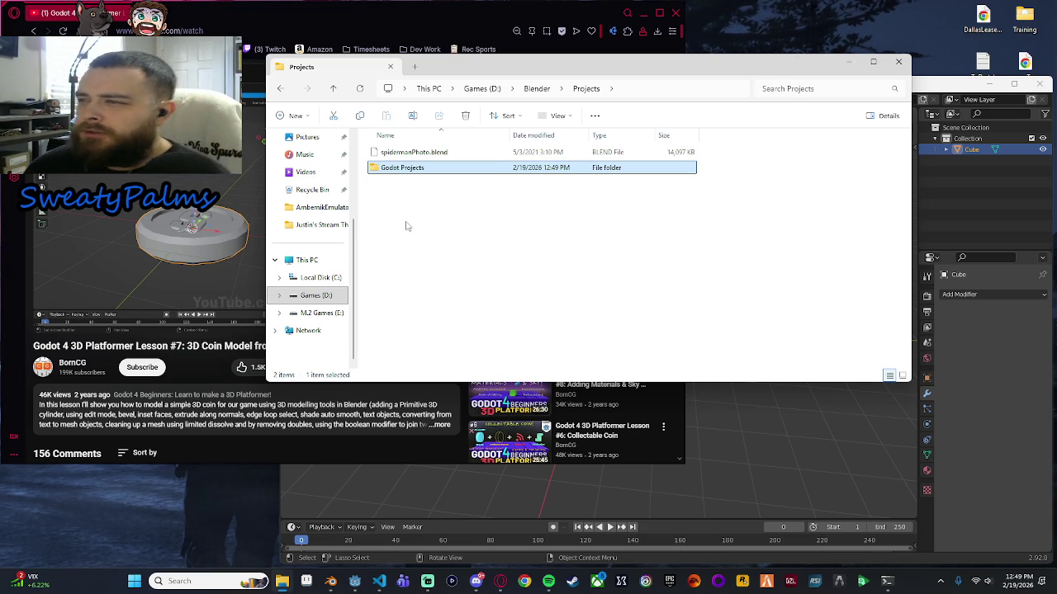
double_click(417, 173)
Create a ProjectManCave folder inside Godot Projects and open it.
right_click(445, 195)
mouse_move(505, 277)
click(638, 289)
key(BackSpace)
text(jectManCave)
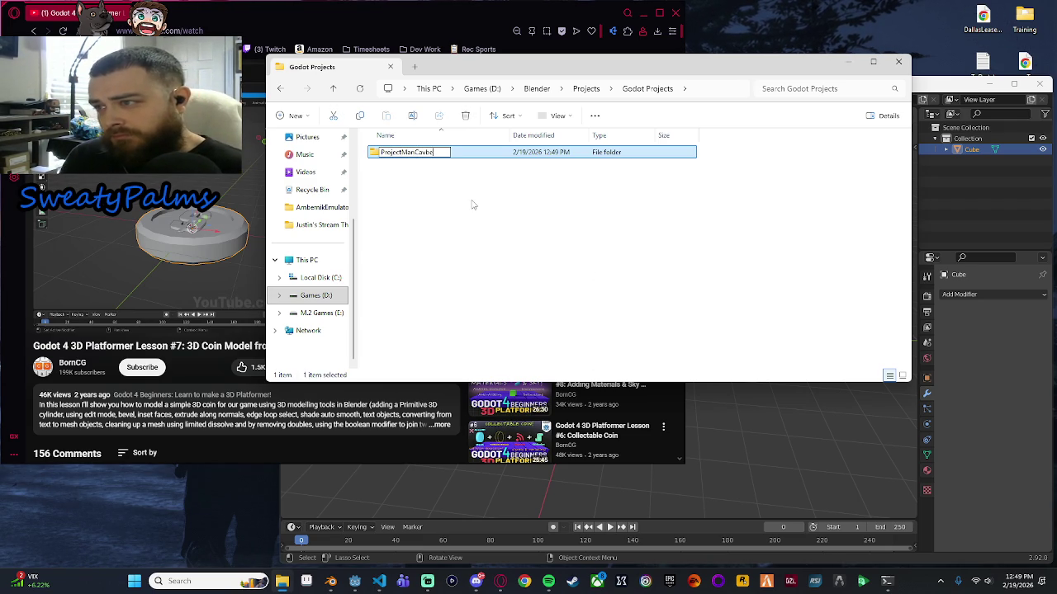
key(Return)
double_click(441, 153)
Select the ProjectManCave folder path in the address bar and close File Explorer.
right_click(440, 185)
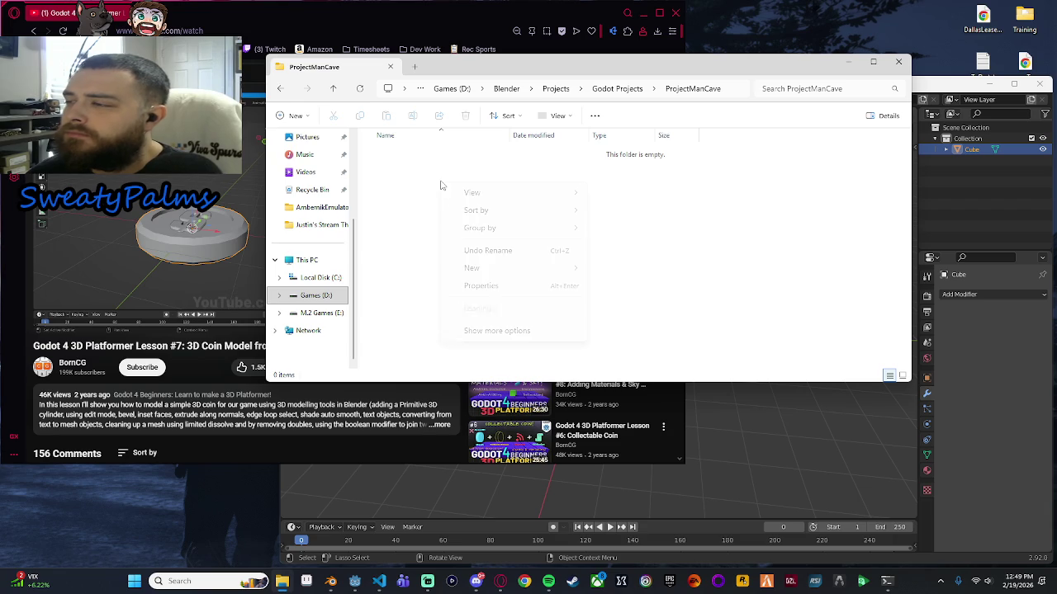
click(513, 168)
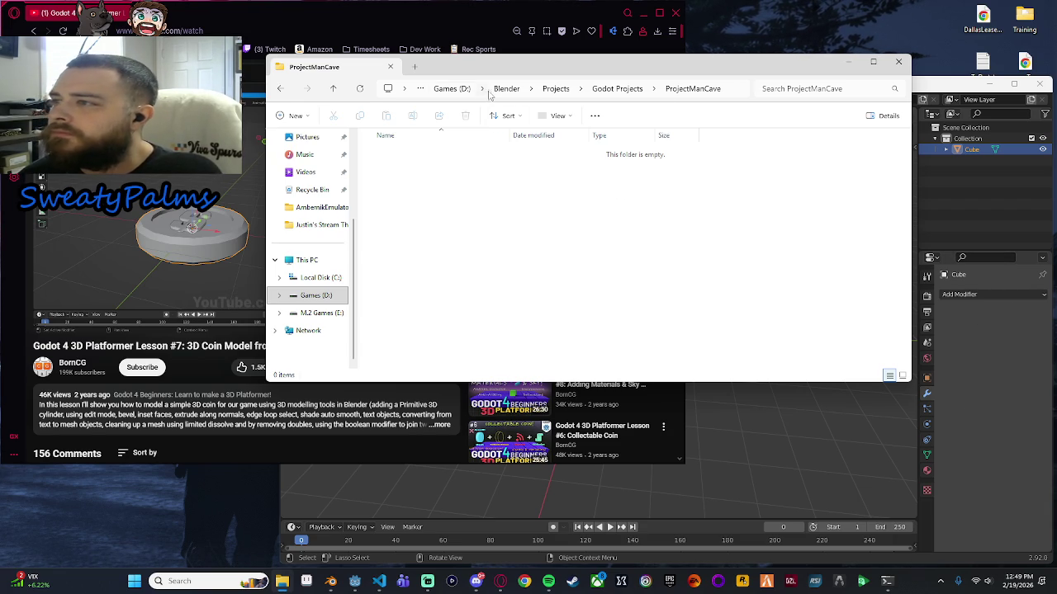
click(730, 89)
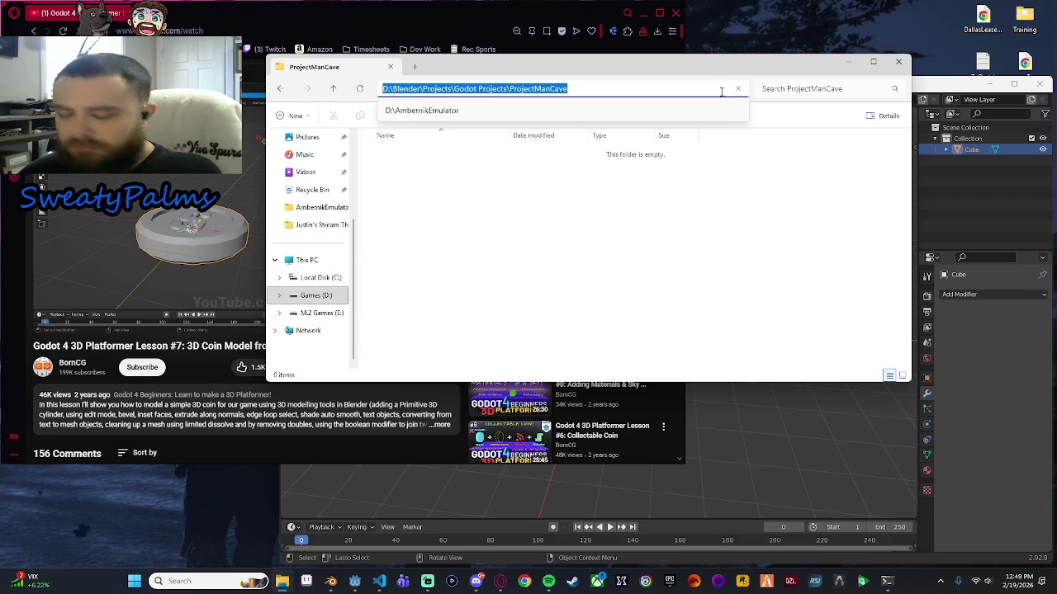
click(898, 61)
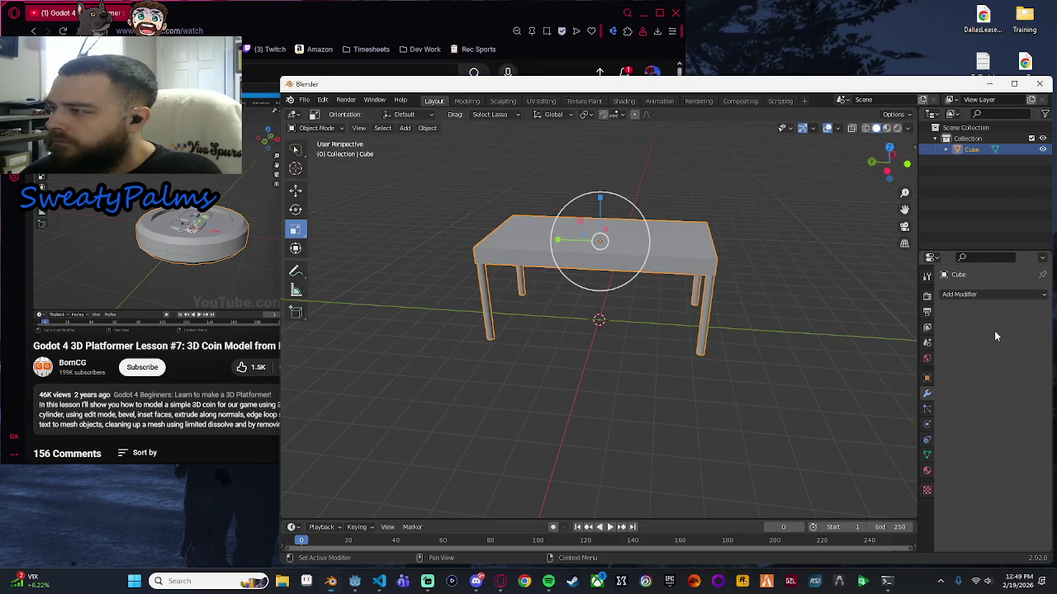
Save the Blender scene as untitled.blend in the pasted ProjectManCave folder path.
click(305, 100)
click(322, 100)
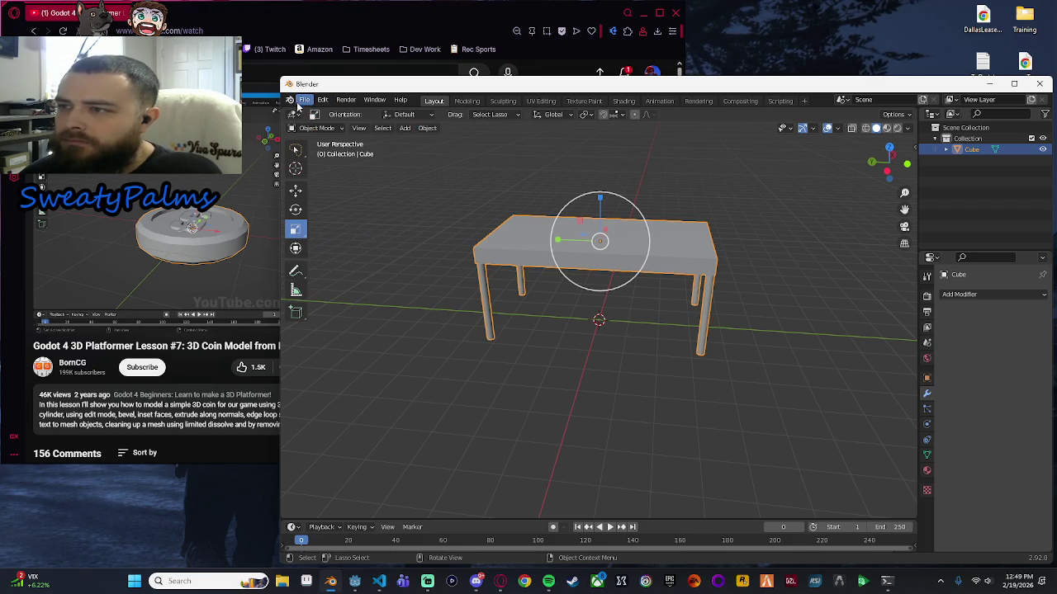
click(305, 101)
click(324, 183)
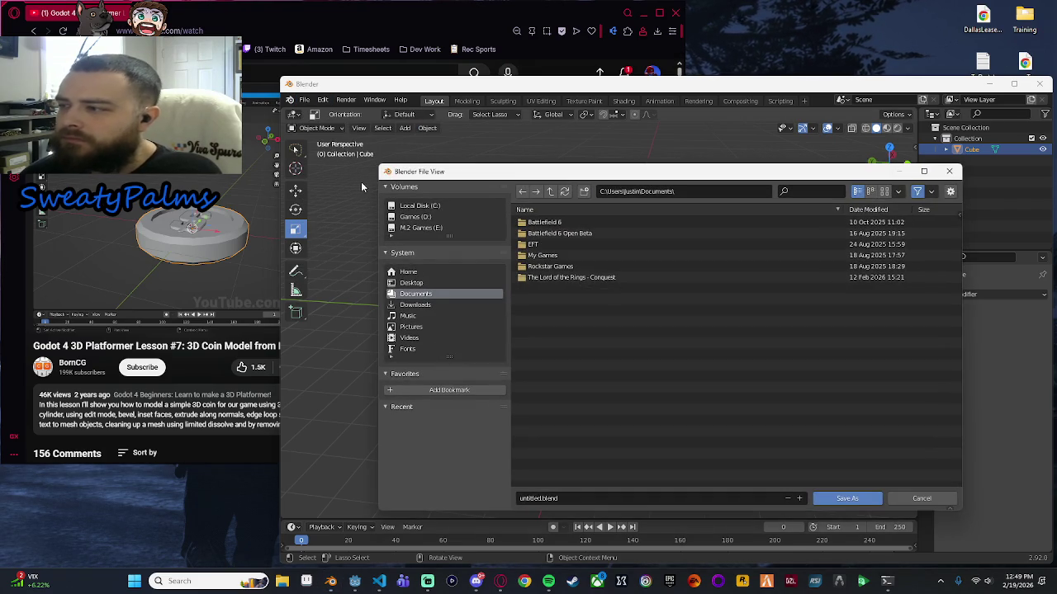
click(702, 192)
text(D:\Blender\Projects\Godot Projects\ProjectManCave)
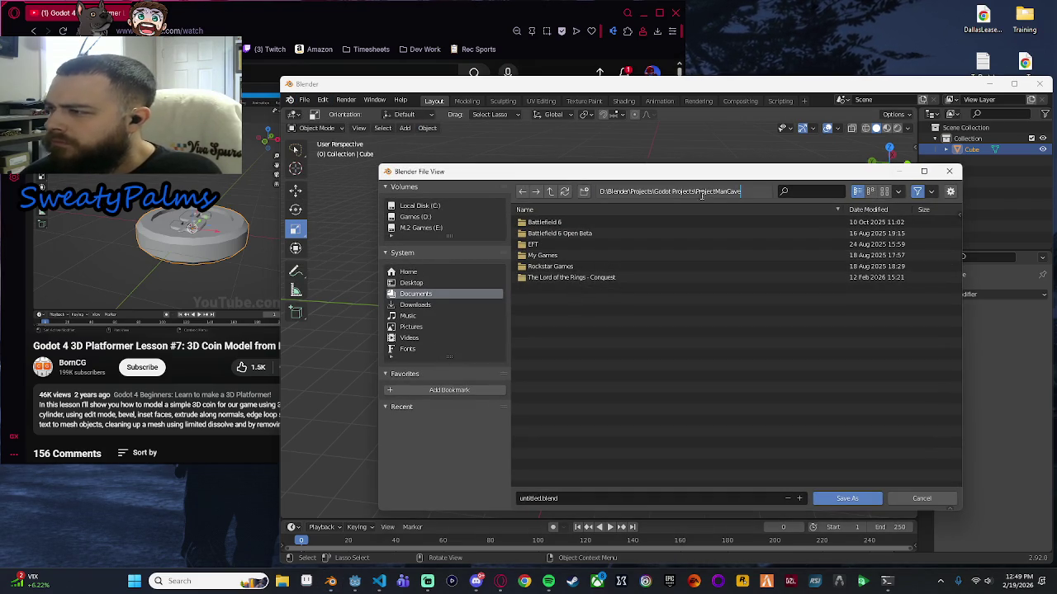
key(Return)
click(843, 497)
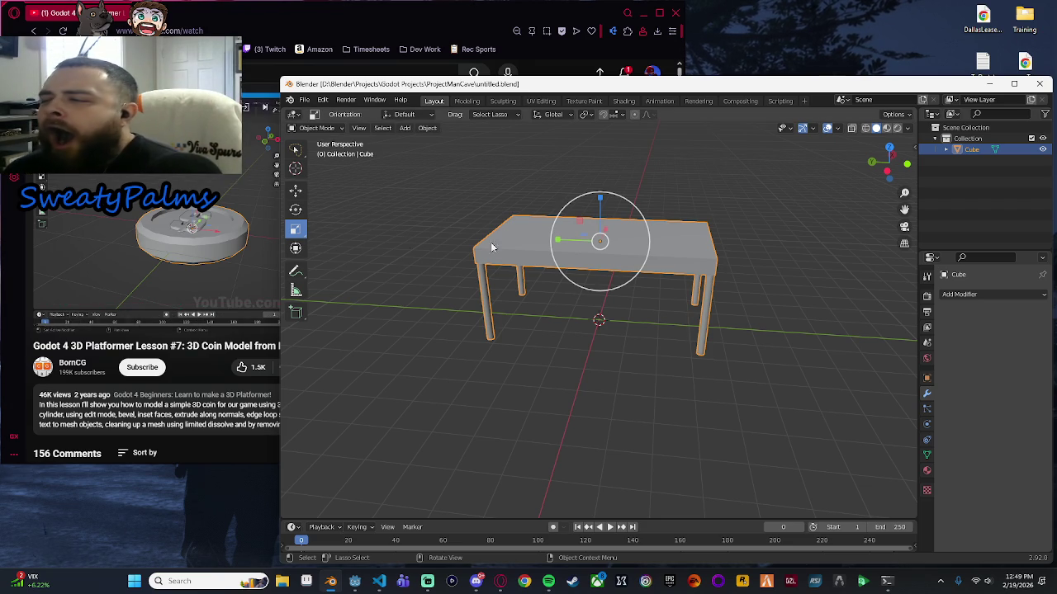
Deselect the table and orbit the viewport in closer on the four-legged table.
mouse_move(209, 276)
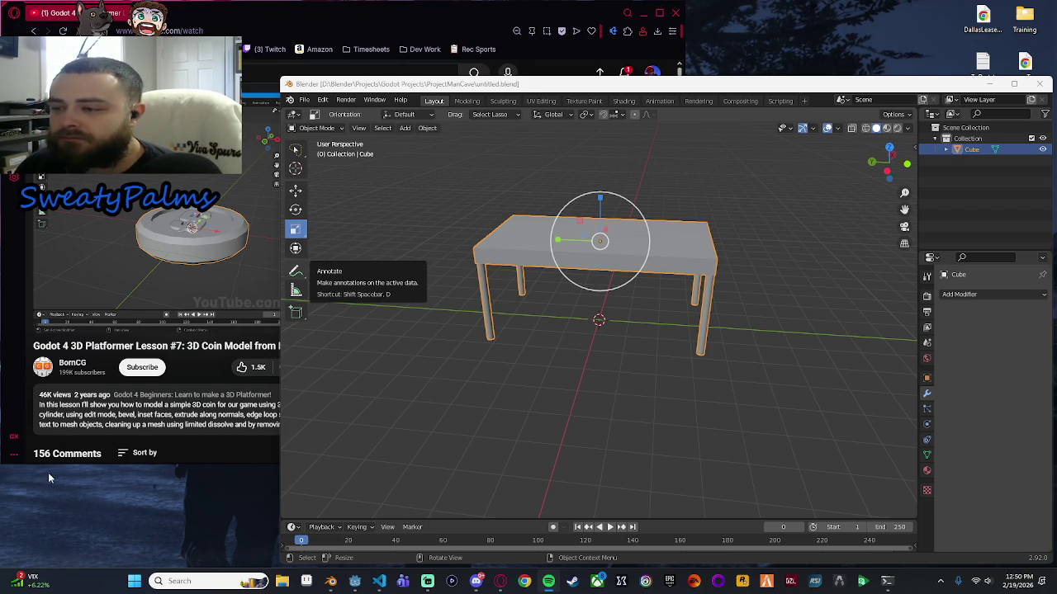
click(658, 363)
mouse_move(658, 364)
mouse_down()
mouse_move(603, 379)
mouse_move(615, 357)
mouse_move(541, 380)
mouse_up()
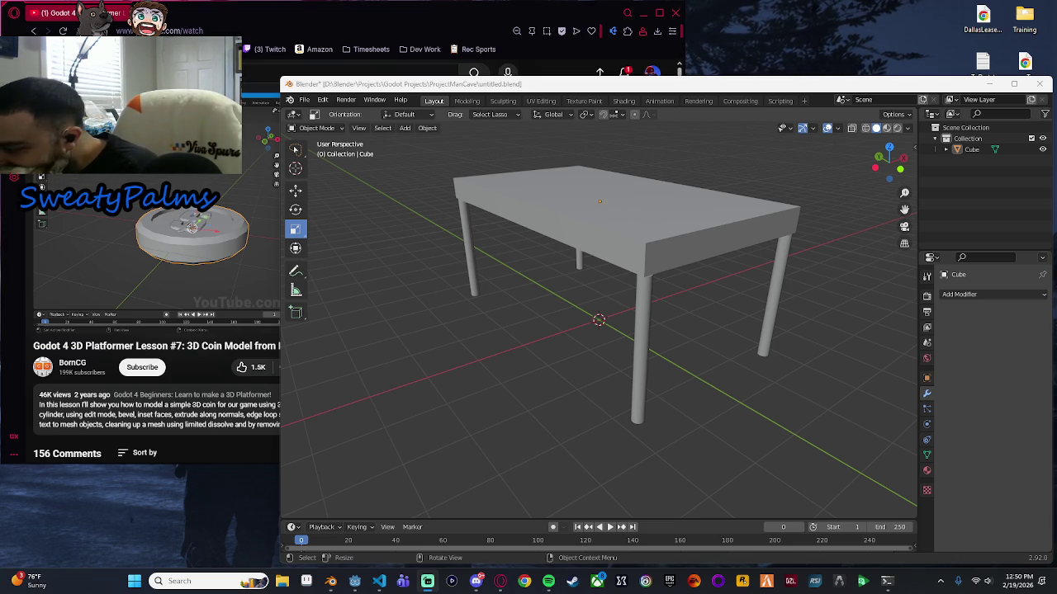
mouse_move(99, 272)
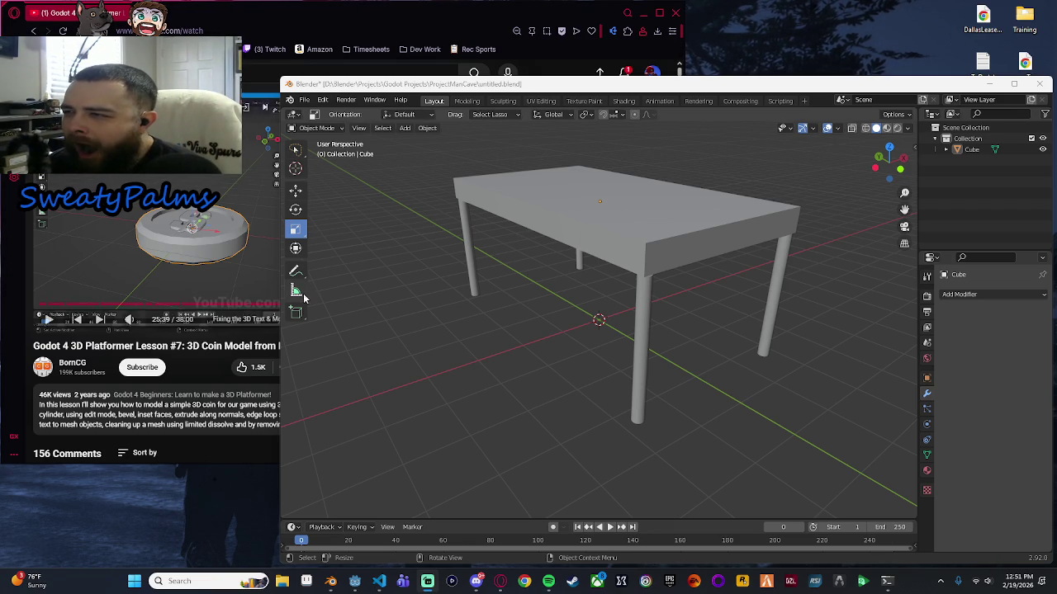
Pause the tutorial video and take it out of full screen.
double_click(252, 227)
click(427, 239)
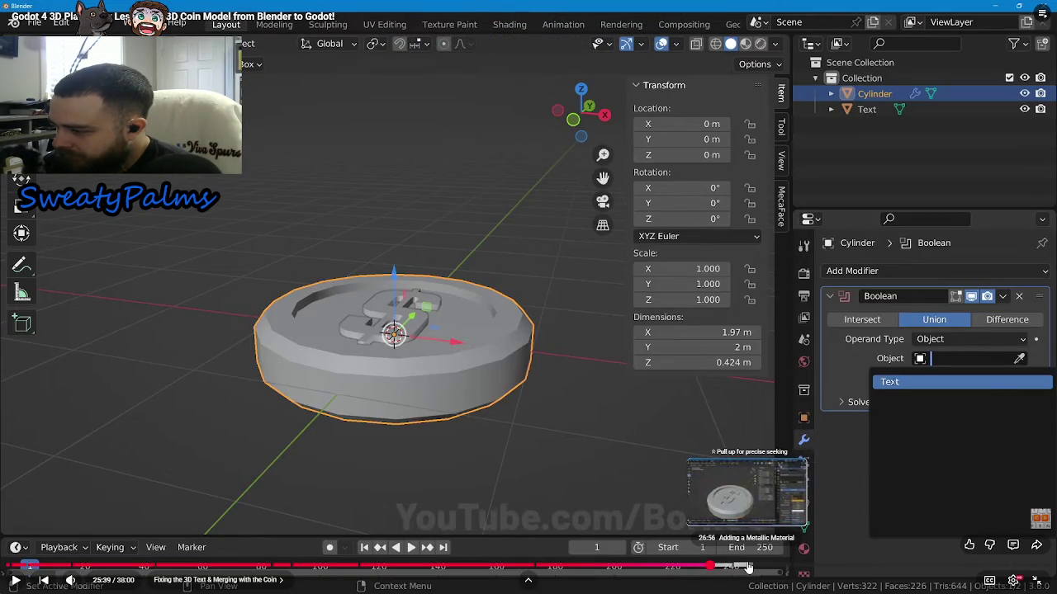
key(Escape)
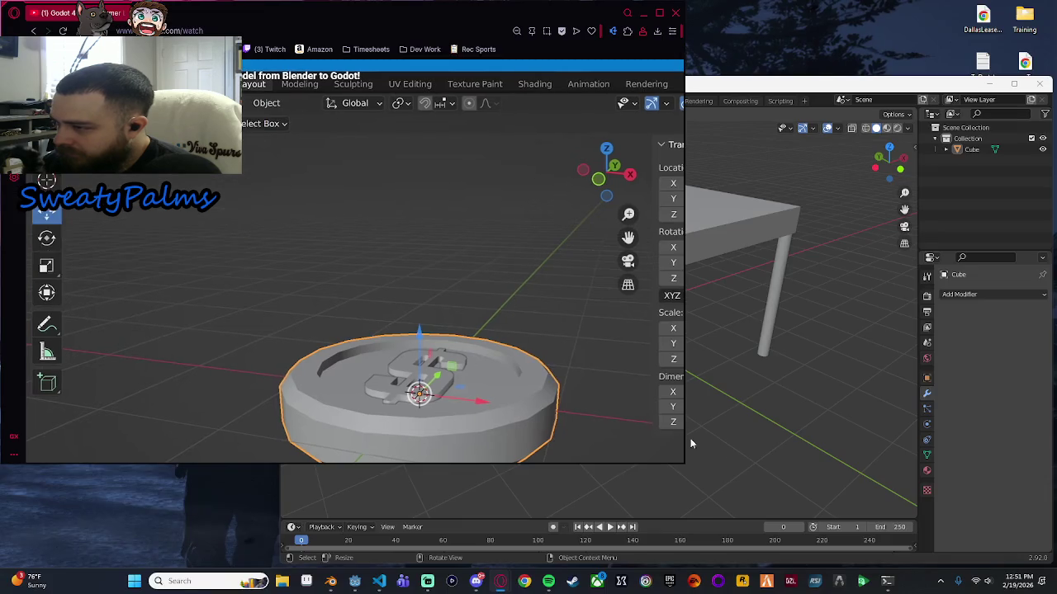
Return to Blender, select the table Cube, and orbit to a side-on view.
click(770, 165)
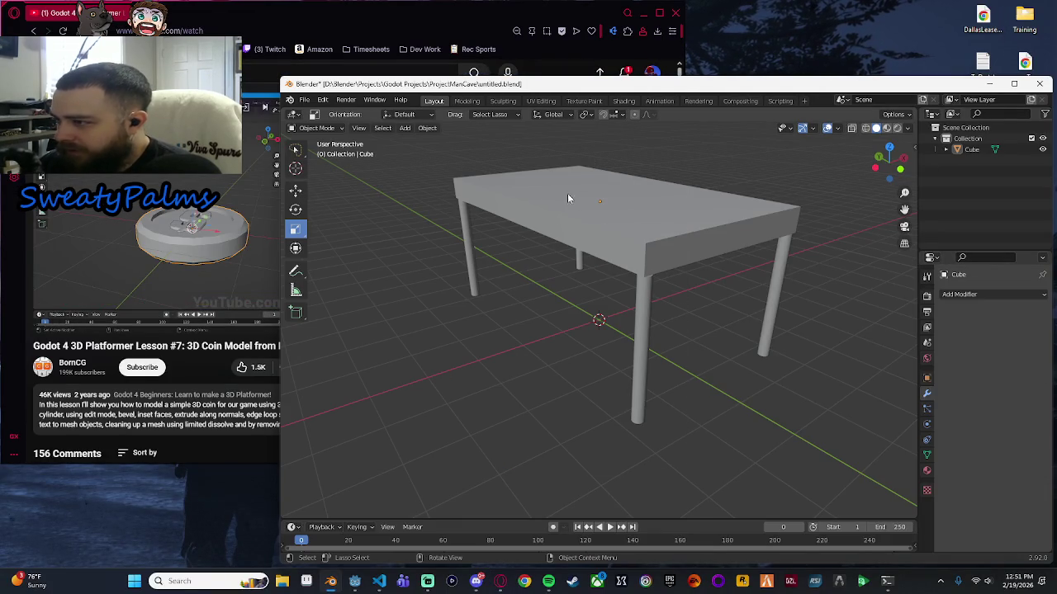
click(975, 151)
drag(495, 368, 613, 368)
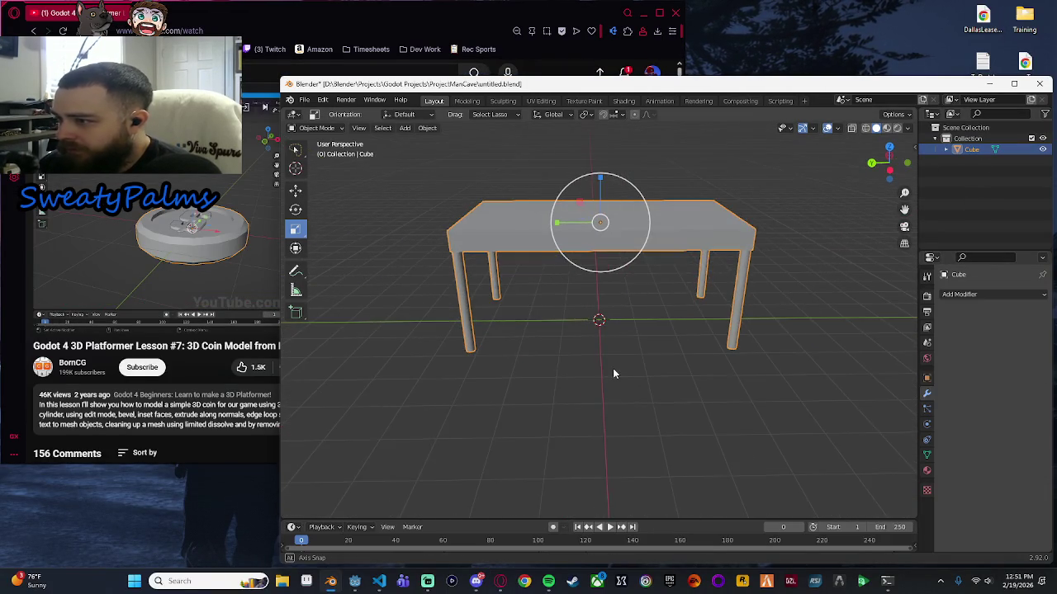
Rename the table's material from Material to TableMaterial in Material Properties.
click(926, 471)
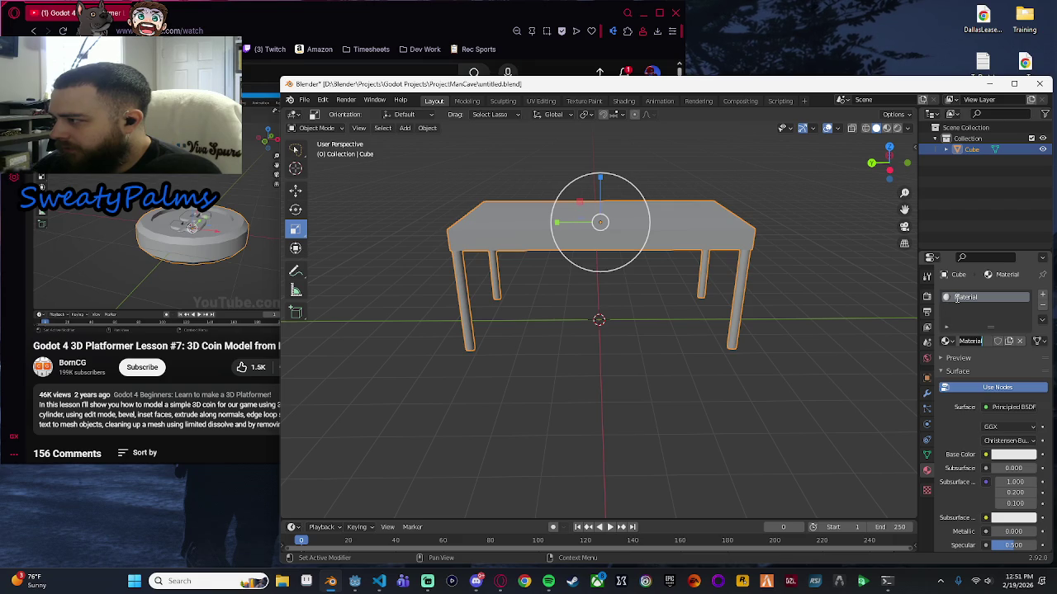
click(975, 342)
text(Ta)
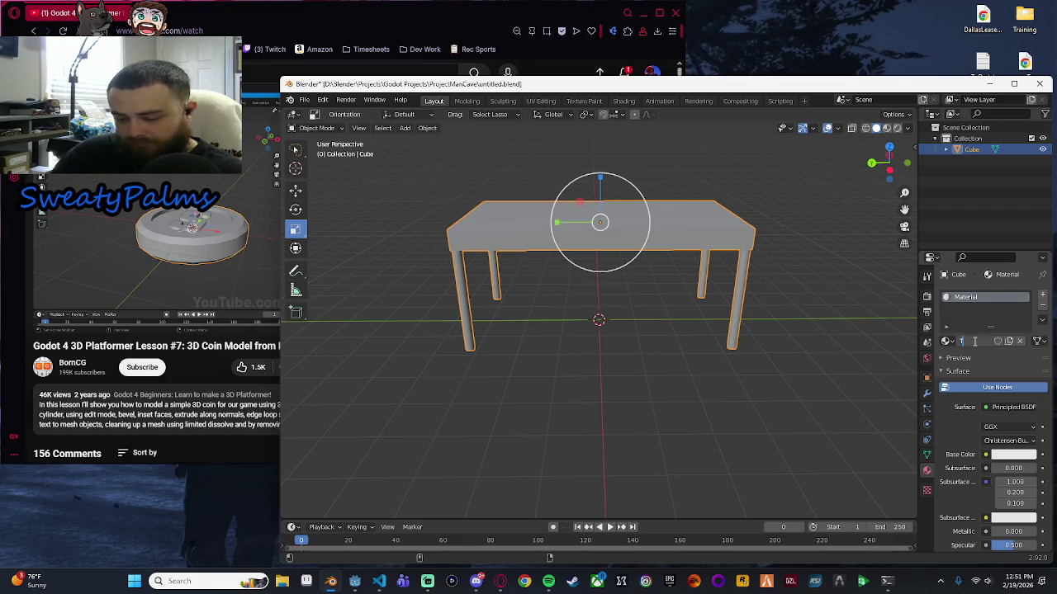
text(bleMaterial)
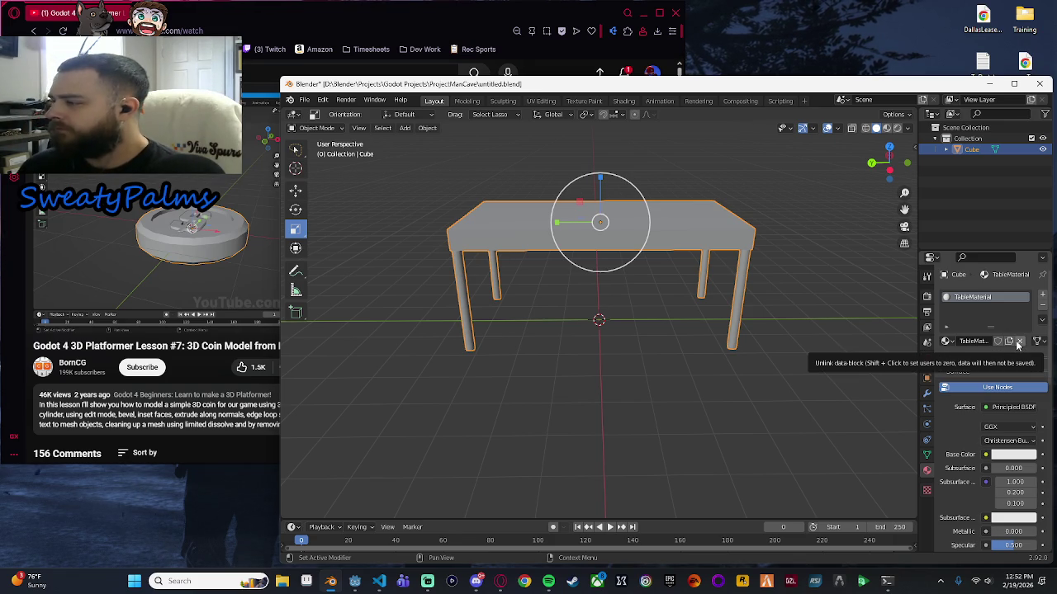
Collapse and re-expand the material's Surface, Settings and Preview panels.
click(943, 372)
click(940, 399)
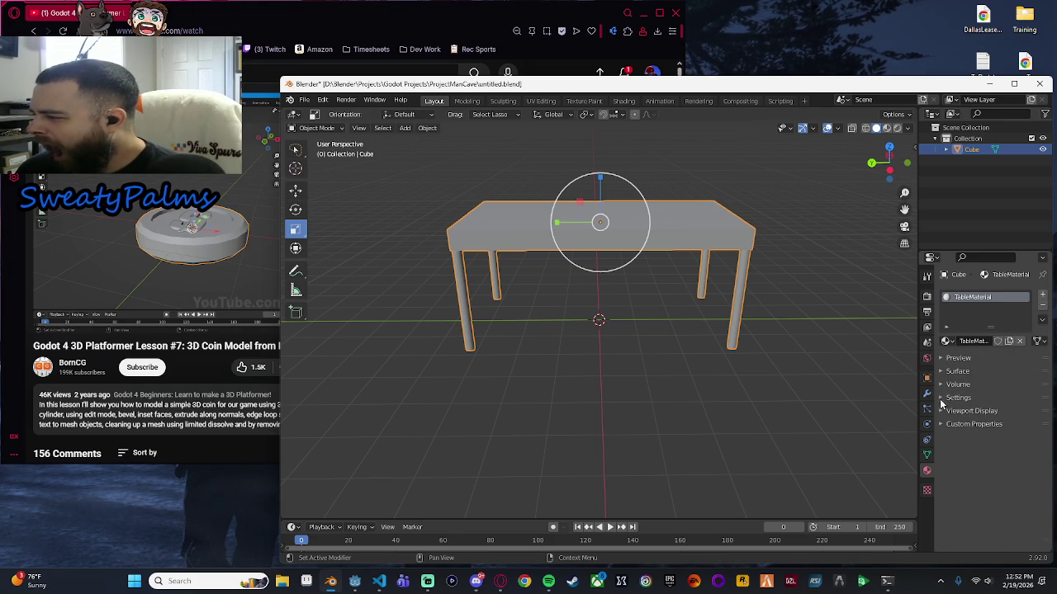
click(942, 359)
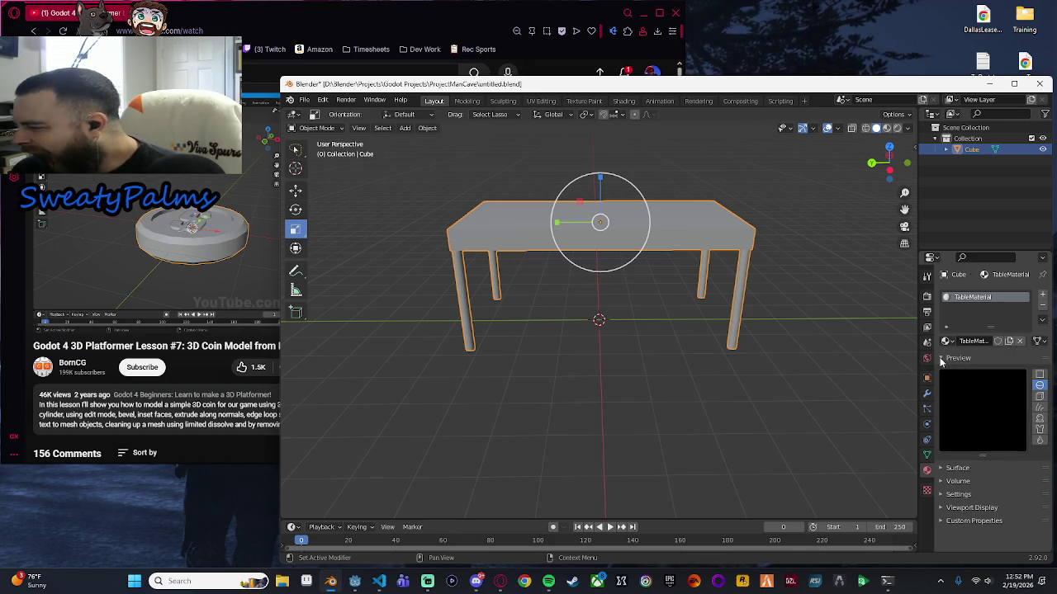
click(942, 359)
click(942, 372)
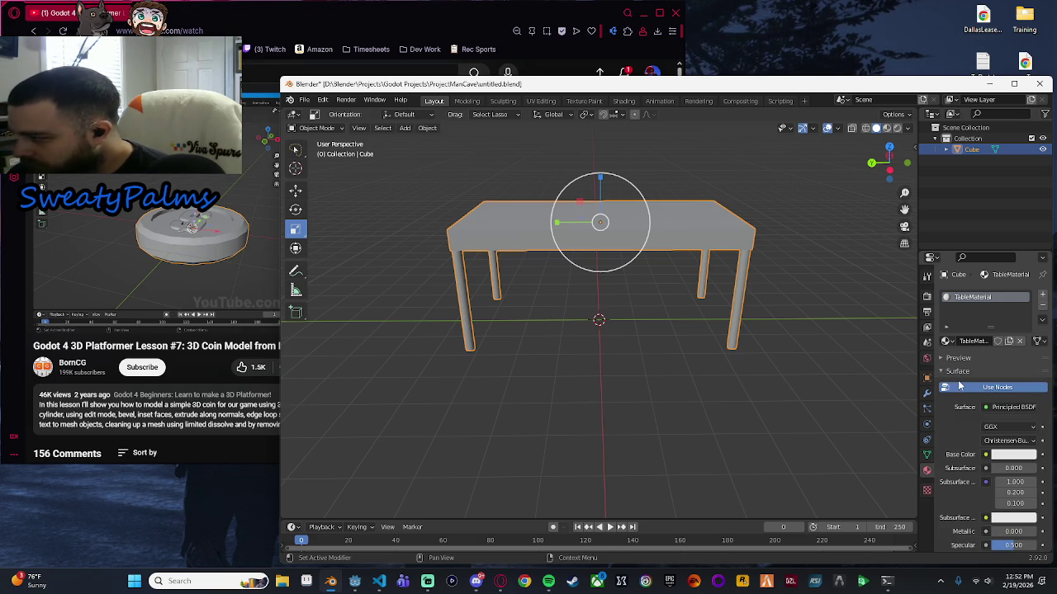
Browse the shader, GGX and Subsurface method lists unchanged, then resume the tutorial video.
scroll(982, 394, down, 1)
scroll(1007, 384, down, 1)
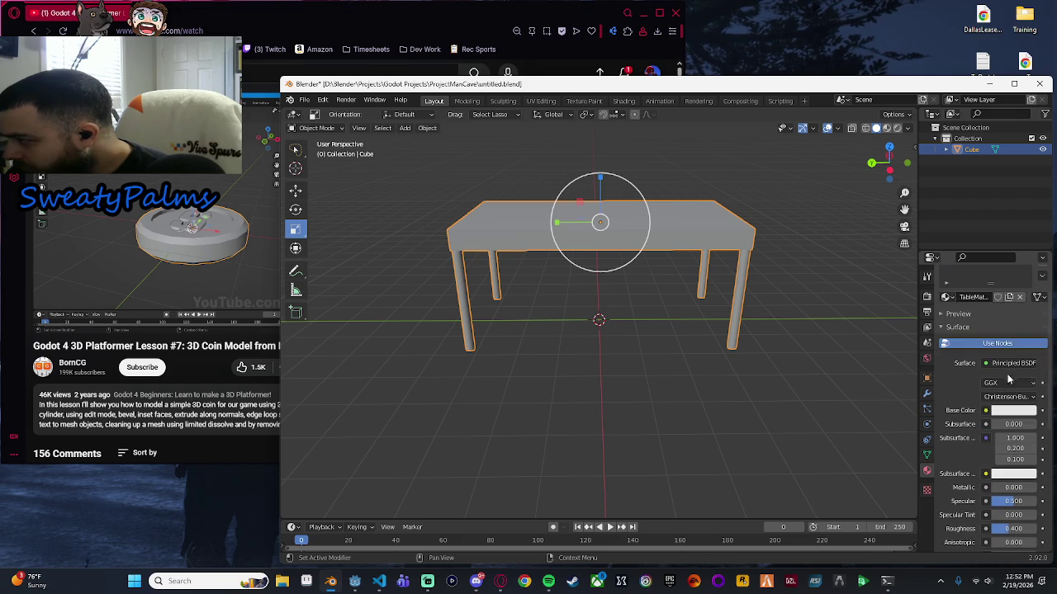
click(1020, 365)
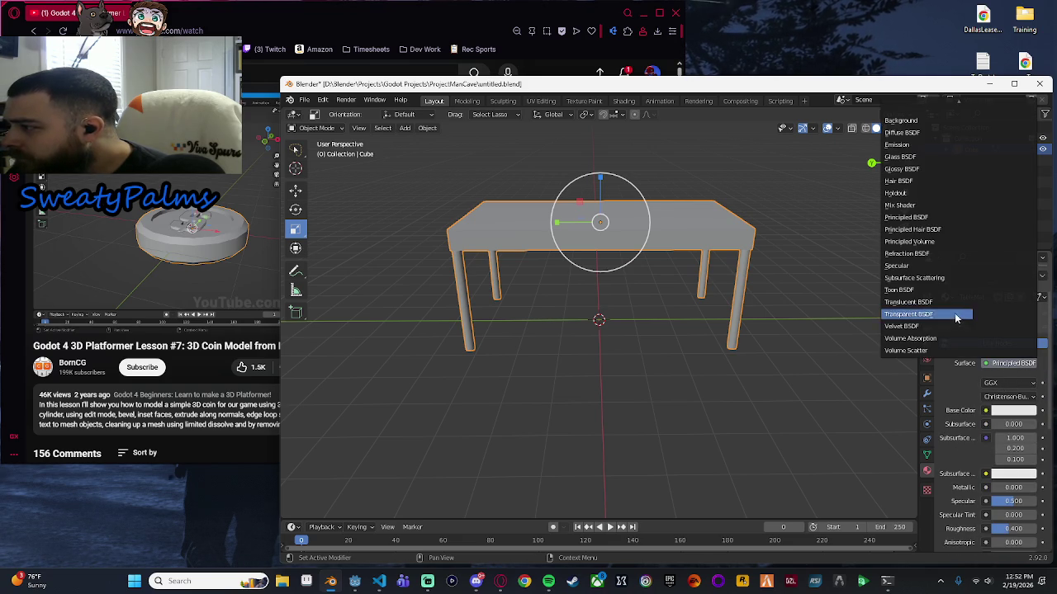
scroll(948, 332, up, 1)
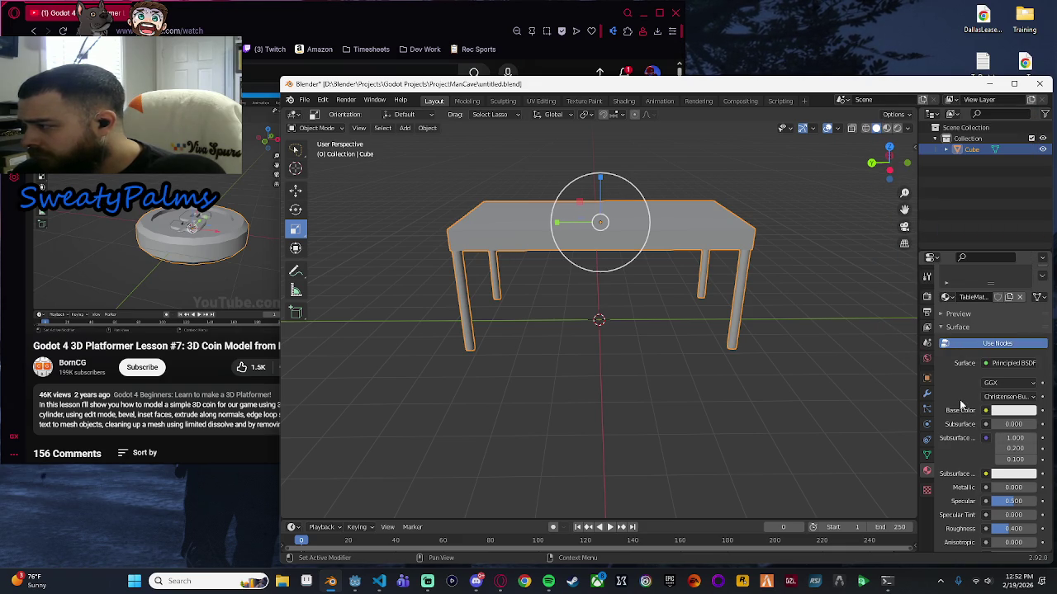
click(1005, 383)
click(1005, 383)
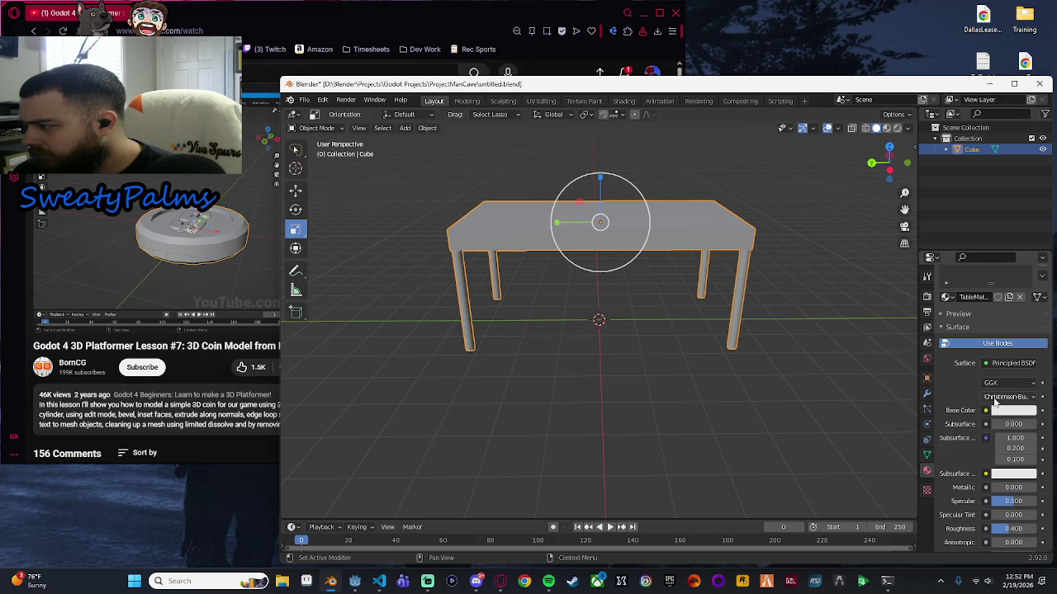
click(1001, 396)
scroll(958, 378, down, 6)
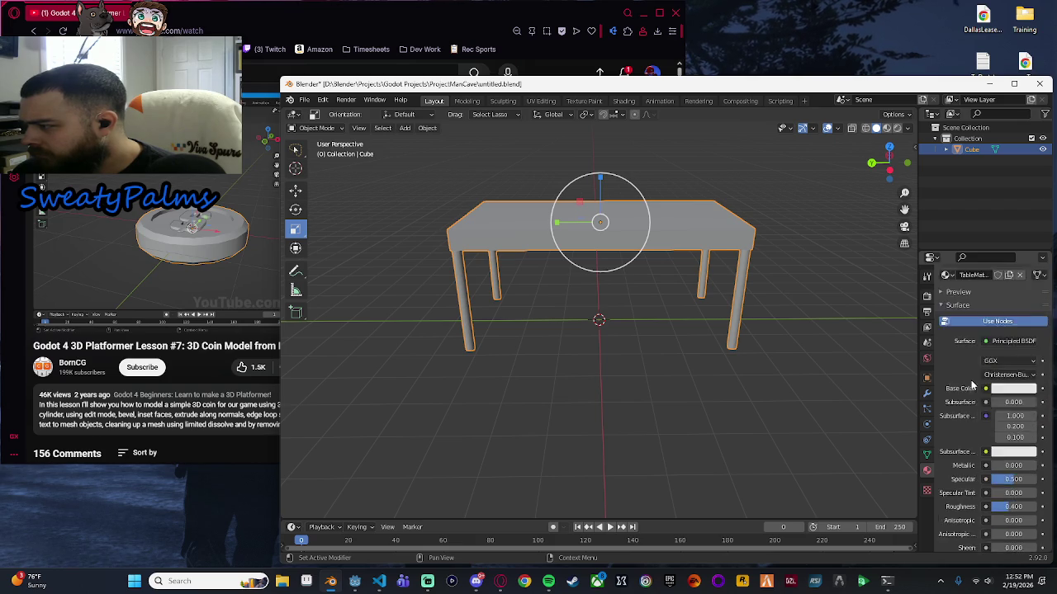
scroll(957, 378, up, 10)
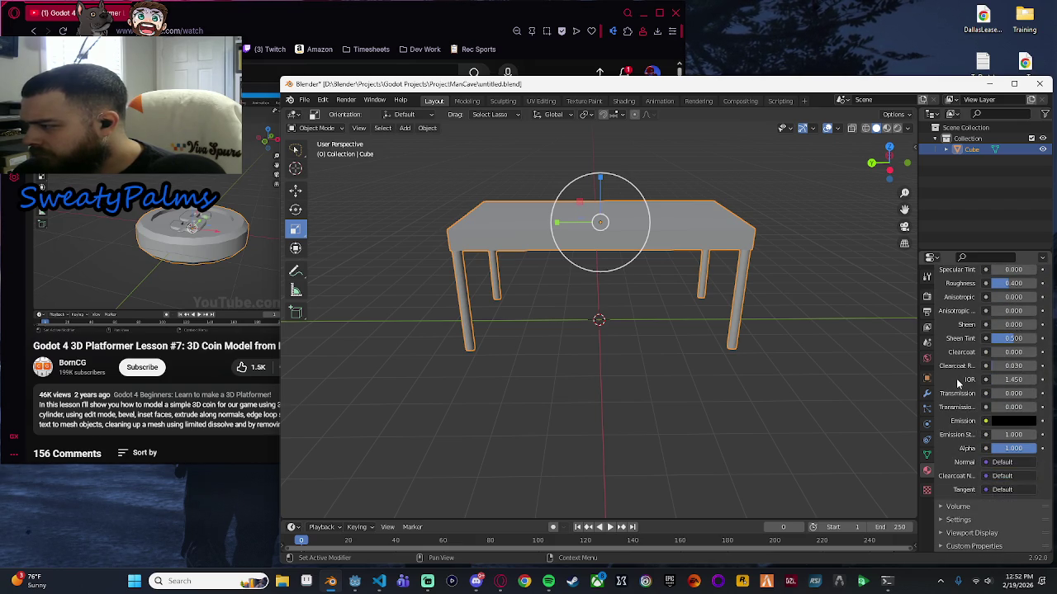
click(248, 380)
click(330, 248)
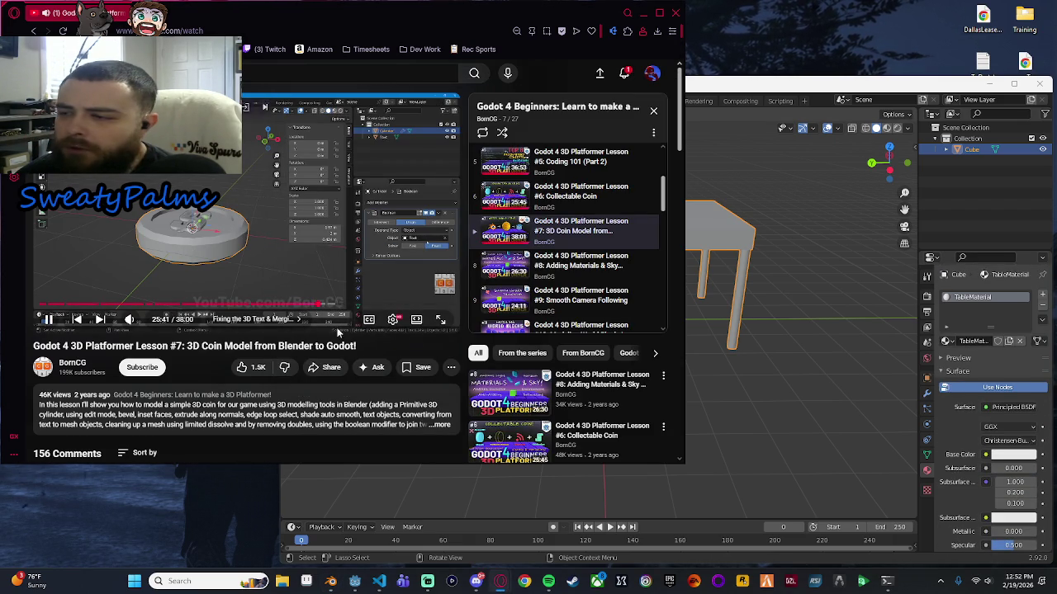
Seek the tutorial to the Adding a Metallic Material chapter and open the base colour picker.
key(Right)
key(Right)
key(Right)
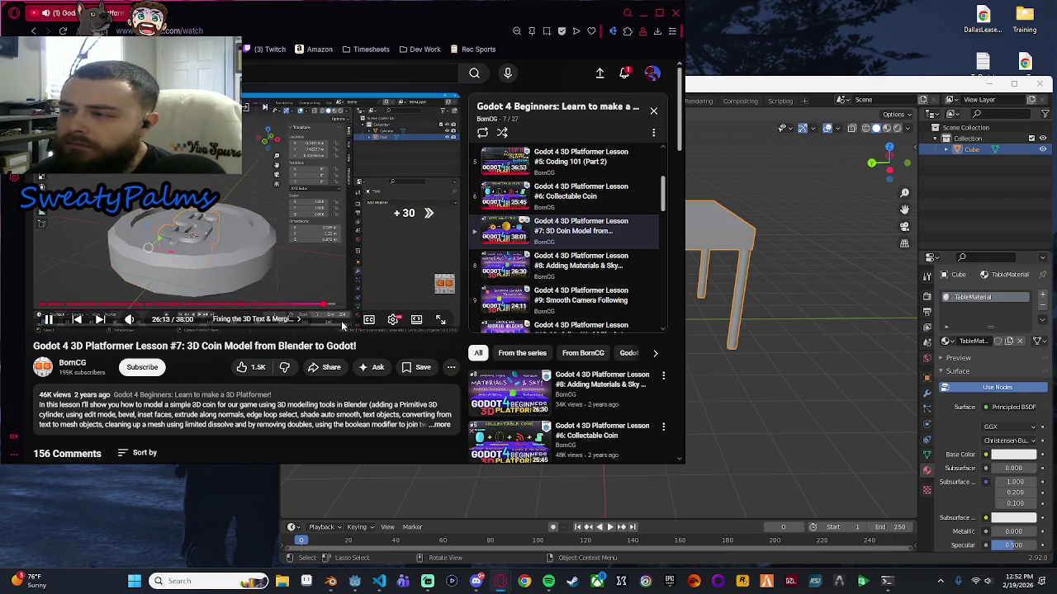
key(Right)
key(Right)
key(Right)
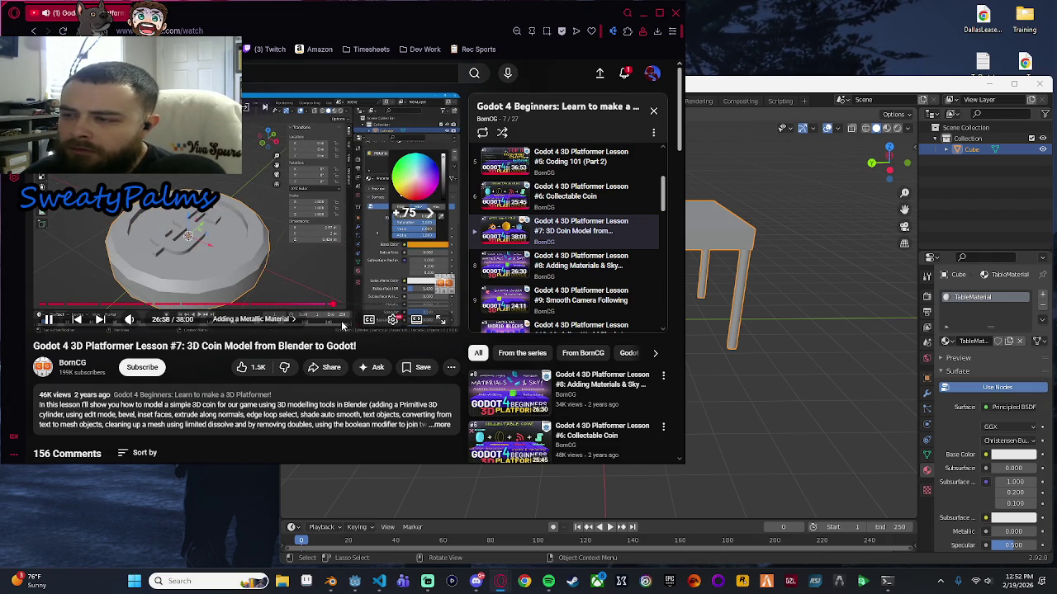
key(Left)
key(Left)
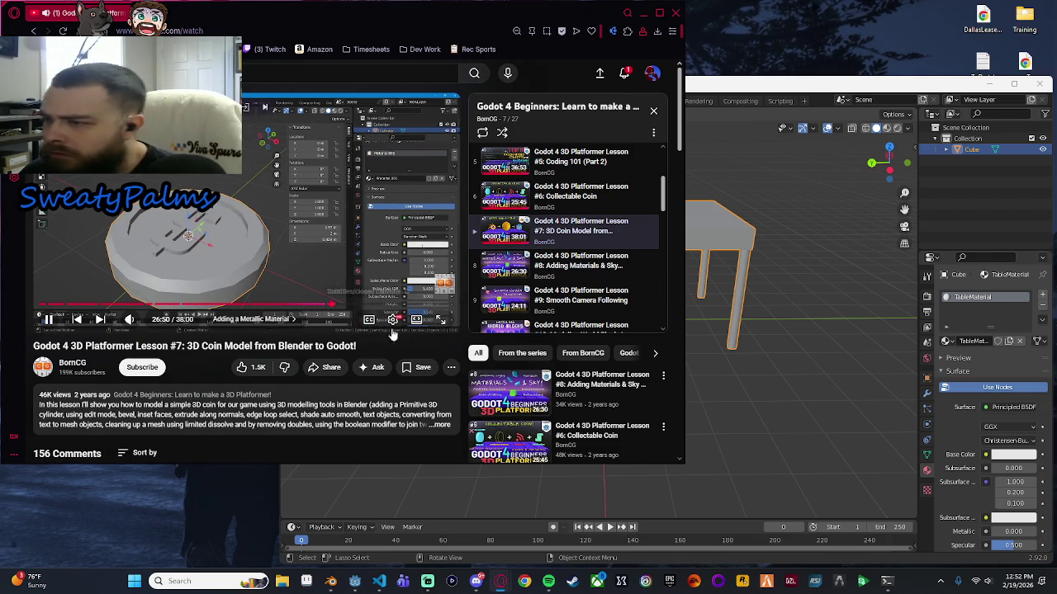
click(993, 452)
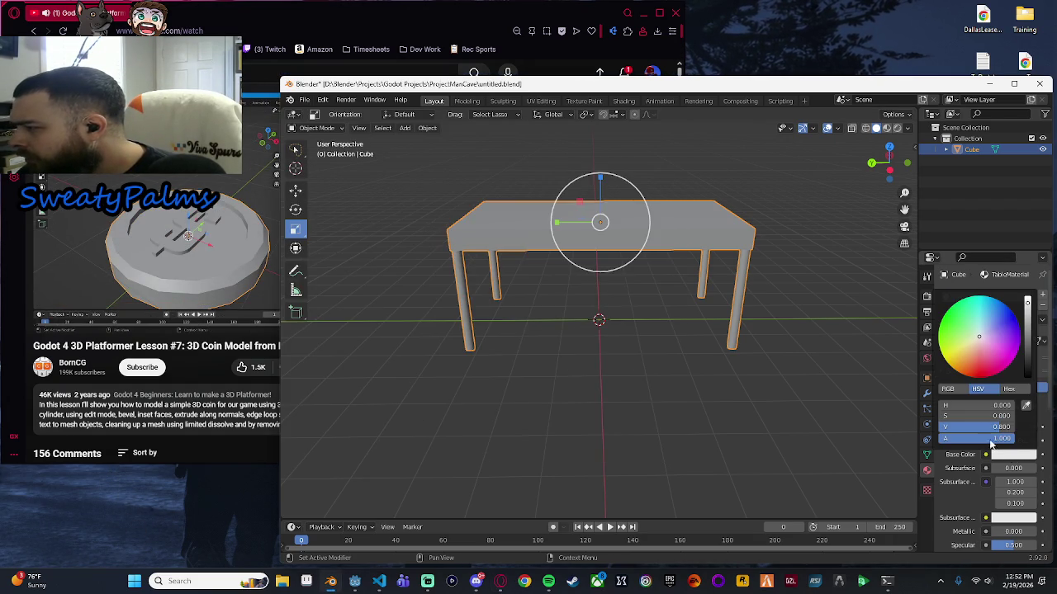
Make TableMaterial's base colour dark reddish brown (H 0.018, S 1.0, V 0.095).
drag(997, 354, 985, 366)
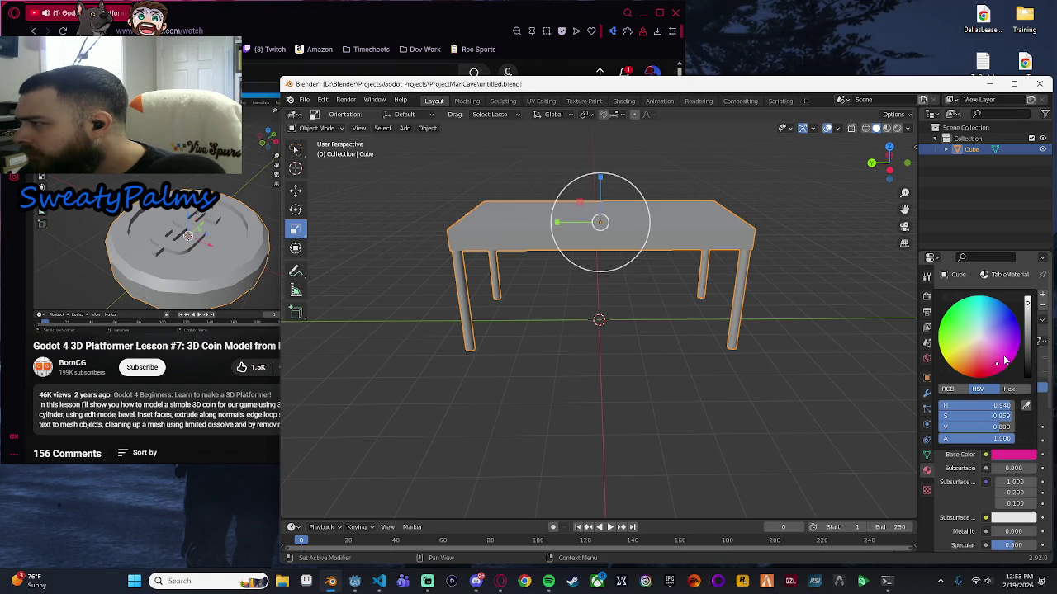
drag(1027, 303, 1027, 329)
drag(999, 367, 975, 363)
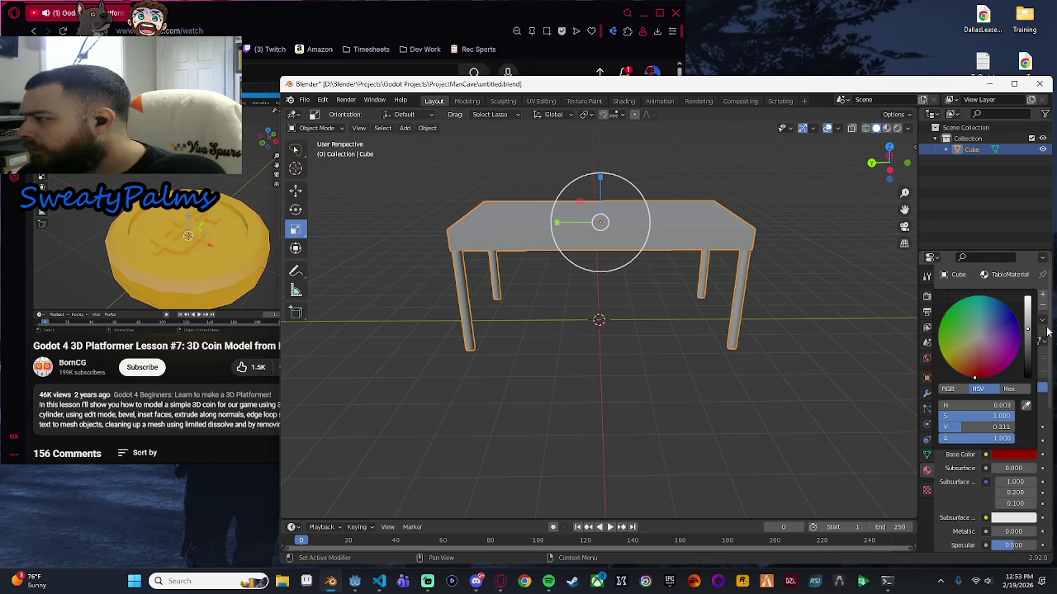
drag(978, 426, 953, 426)
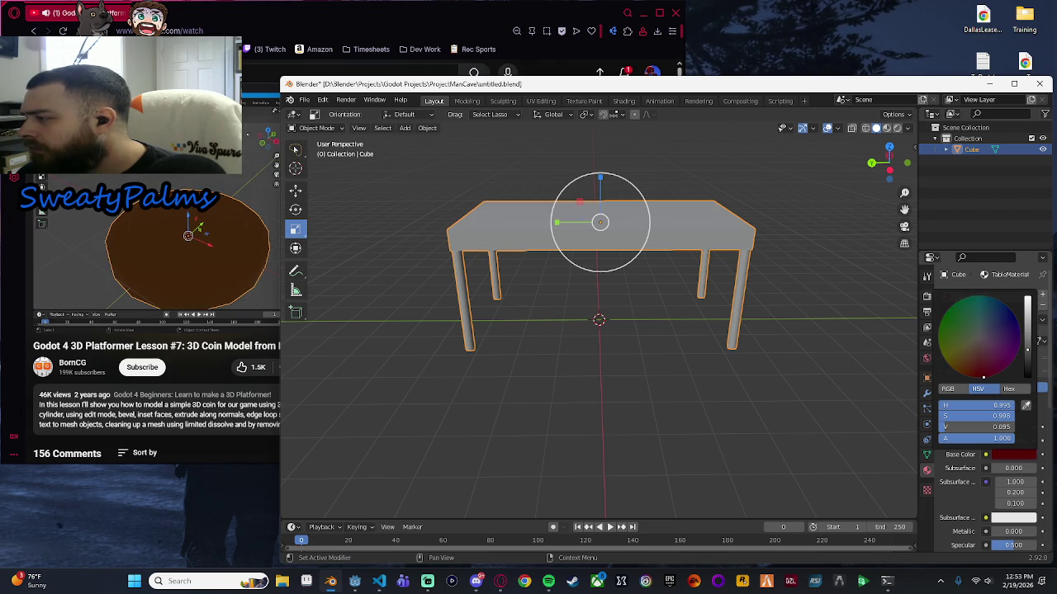
mouse_move(984, 377)
mouse_down()
mouse_move(953, 369)
mouse_move(966, 376)
mouse_up()
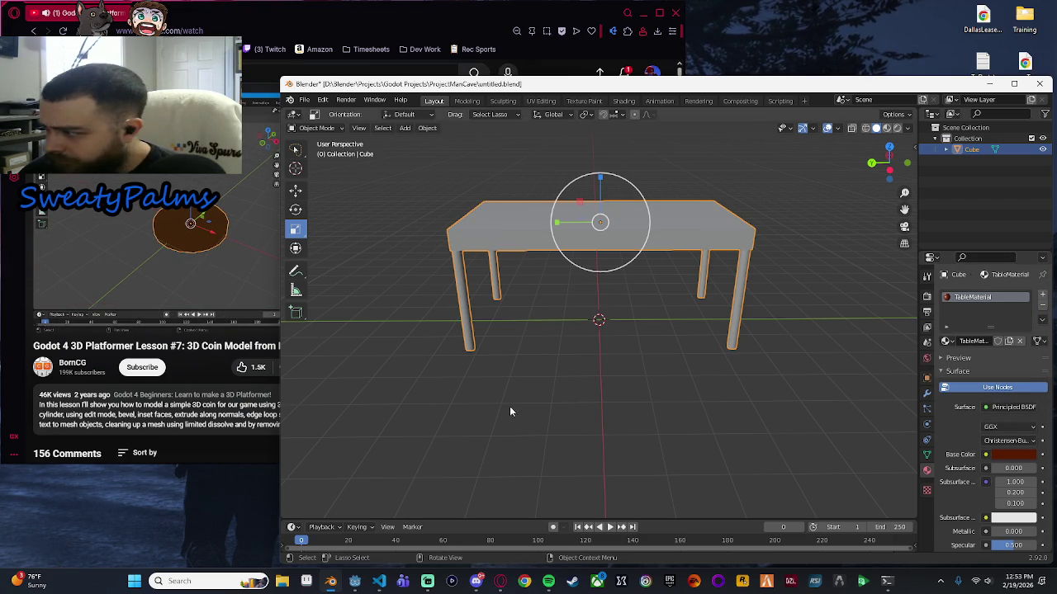
click(884, 128)
Look down on the table and compare Rendered and Material Preview shading, settling on Material Preview.
drag(813, 235, 763, 307)
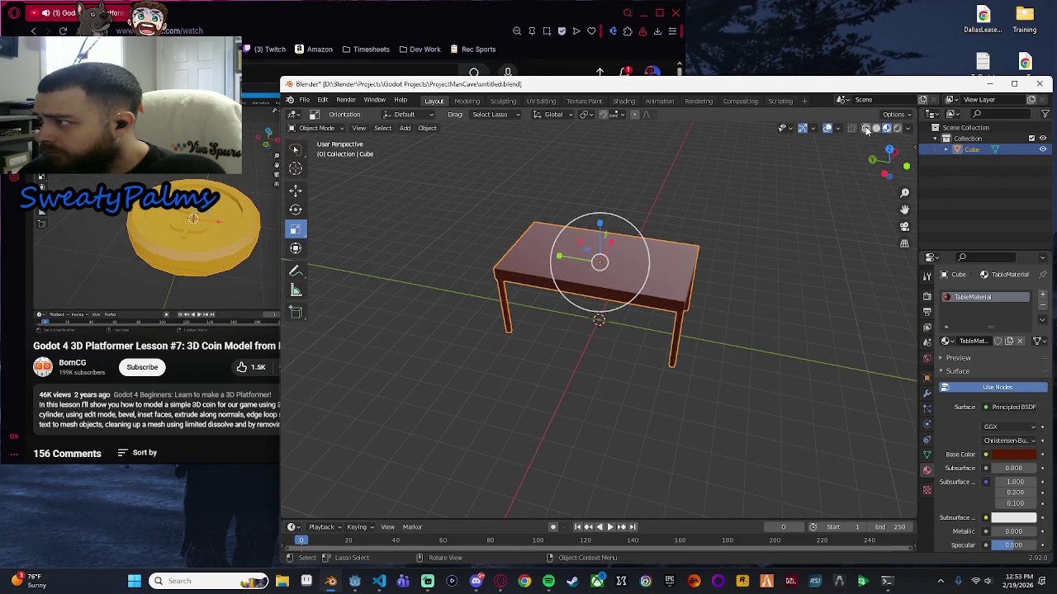
click(907, 128)
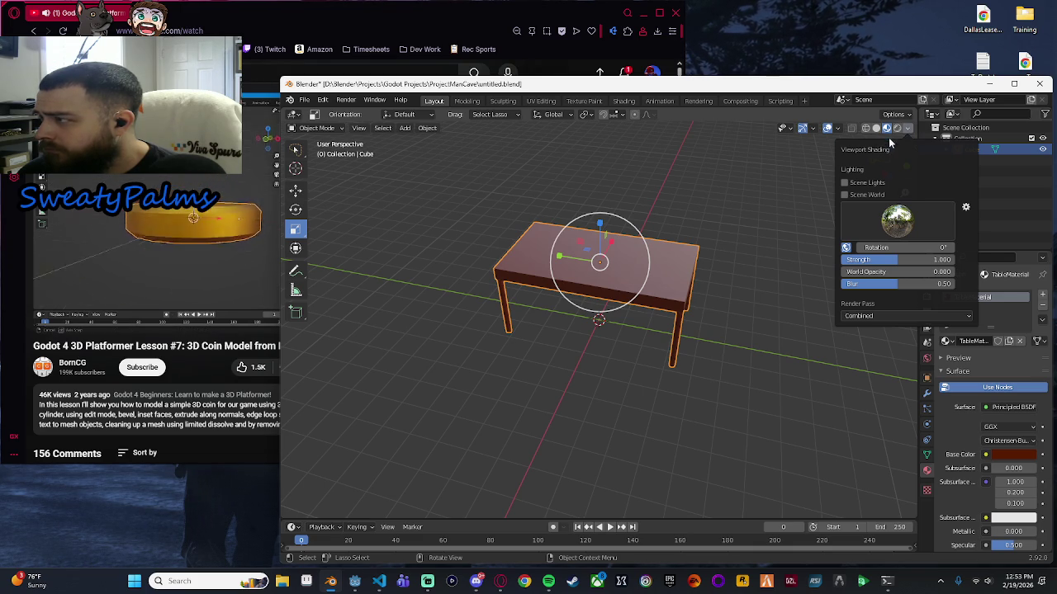
click(898, 128)
click(887, 128)
click(898, 128)
click(886, 128)
click(141, 269)
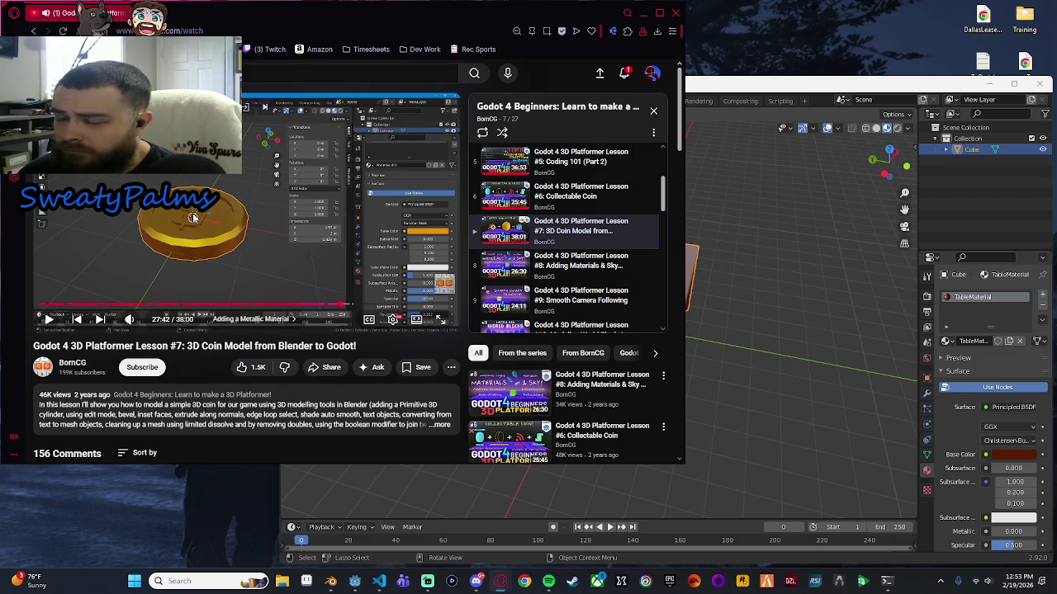
click(826, 324)
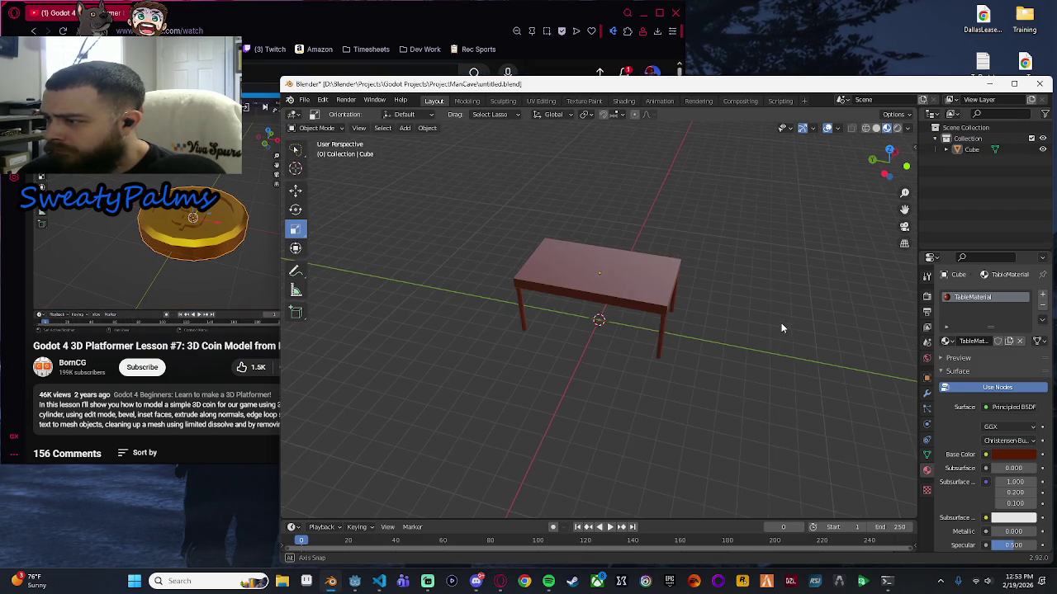
Orbit and tilt the viewport to look down on the dark red table.
scroll(781, 322, up, 6)
scroll(761, 354, down, 3)
scroll(788, 312, down, 3)
mouse_move(784, 314)
mouse_down()
mouse_move(600, 306)
mouse_move(655, 314)
mouse_move(638, 315)
mouse_move(599, 302)
mouse_up()
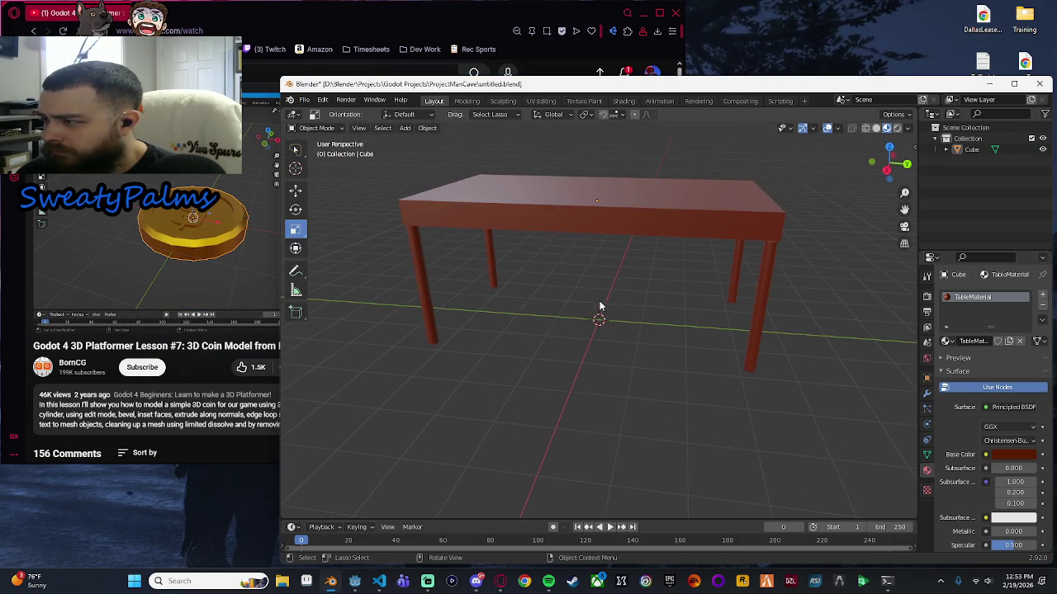
mouse_move(834, 251)
mouse_down()
mouse_move(783, 300)
mouse_move(844, 242)
mouse_move(826, 294)
mouse_move(847, 315)
mouse_move(837, 300)
mouse_up()
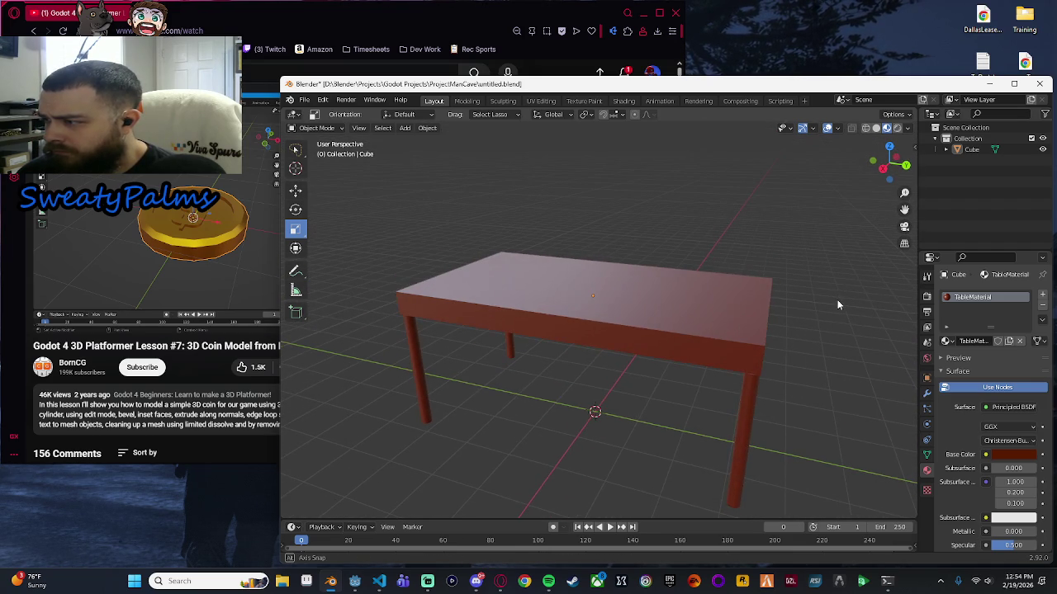
scroll(815, 338, down, 2)
scroll(817, 339, up, 2)
Pause the tutorial and scroll Blender's material panel to Metallic 0.000 and Roughness 0.400.
click(228, 258)
click(225, 248)
click(221, 238)
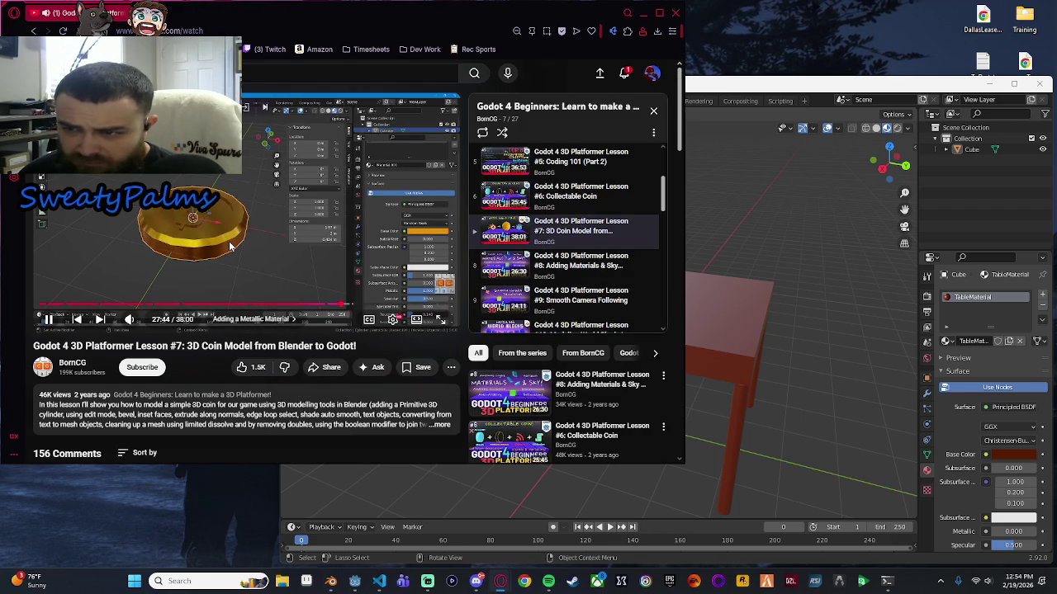
click(228, 247)
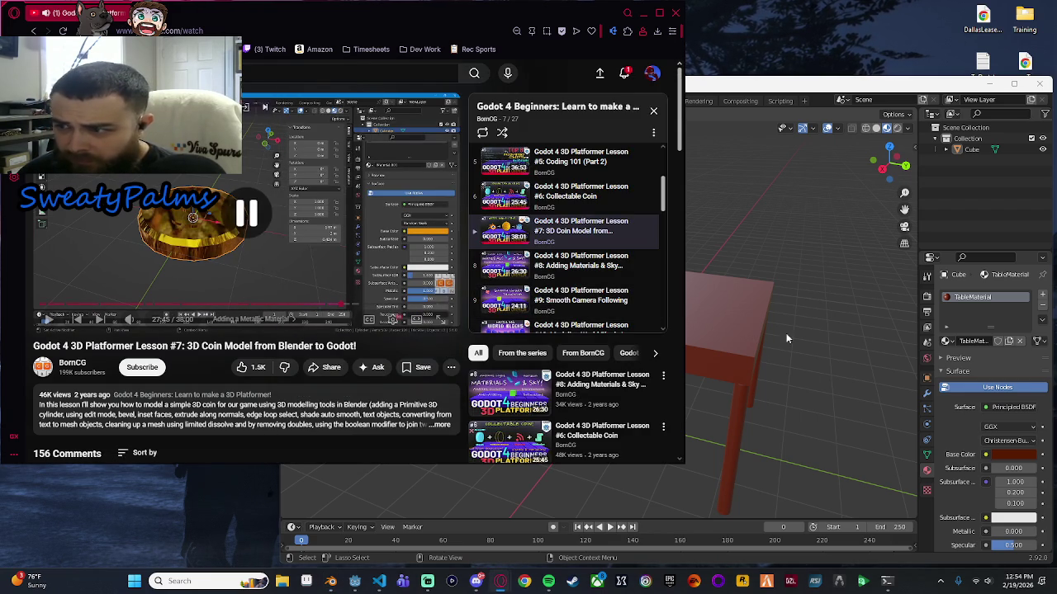
click(844, 391)
scroll(1007, 395, down, 2)
scroll(1010, 405, down, 5)
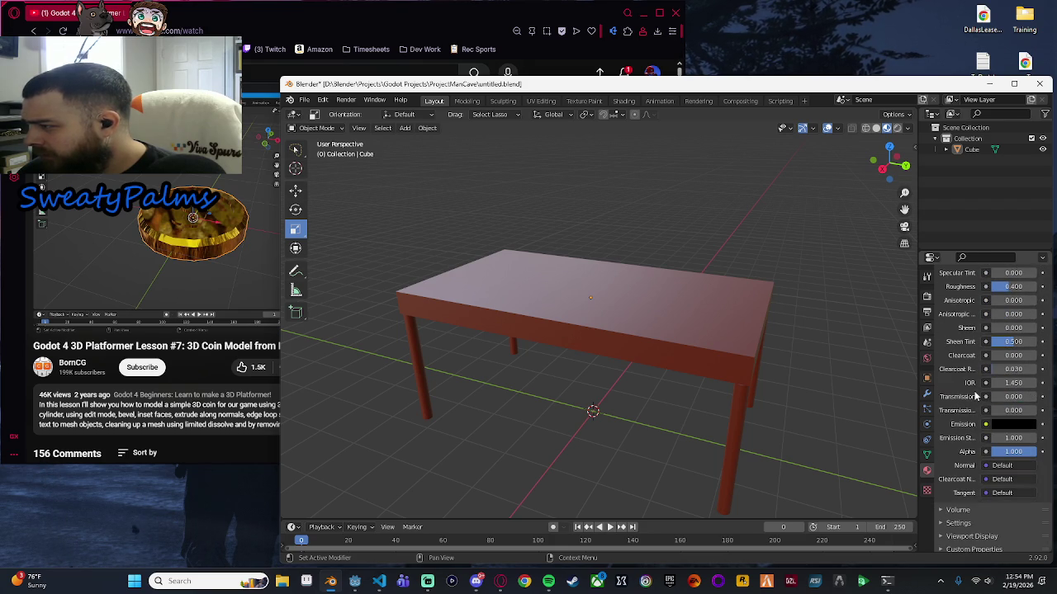
Set the table material's clearcoat 0.771, clearcoat roughness 0.150, transmission 0.759 and roughness 0.653.
scroll(975, 397, up, 1)
mouse_move(999, 377)
mouse_down()
mouse_move(1019, 377)
mouse_move(993, 377)
mouse_move(1024, 397)
mouse_up()
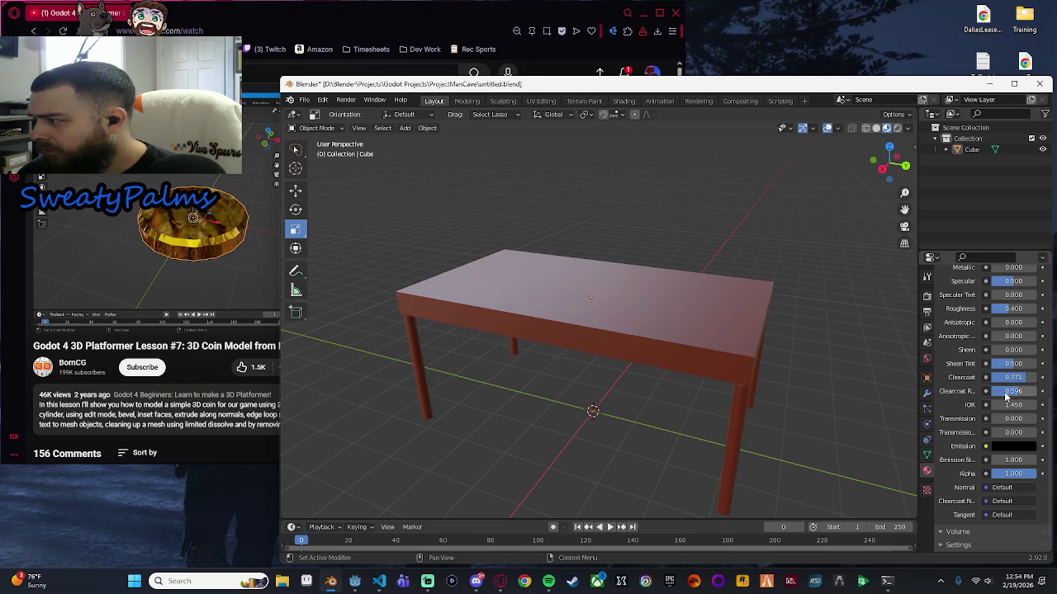
mouse_move(1014, 391)
mouse_down()
mouse_move(987, 391)
mouse_move(998, 390)
mouse_up()
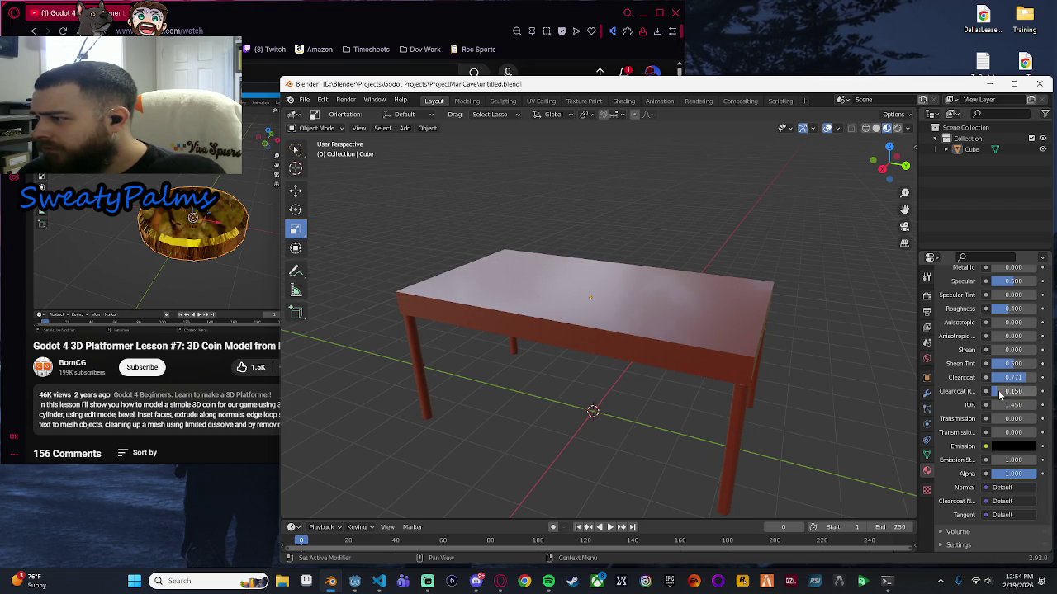
mouse_move(1000, 424)
mouse_down()
mouse_move(1027, 425)
mouse_move(1005, 418)
mouse_up()
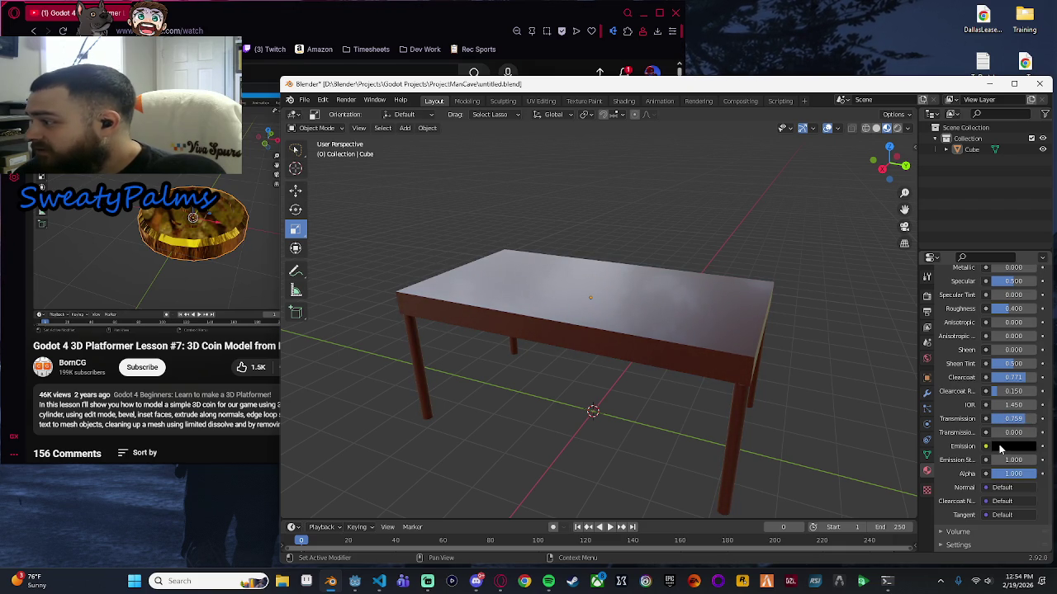
scroll(1003, 460, down, 1)
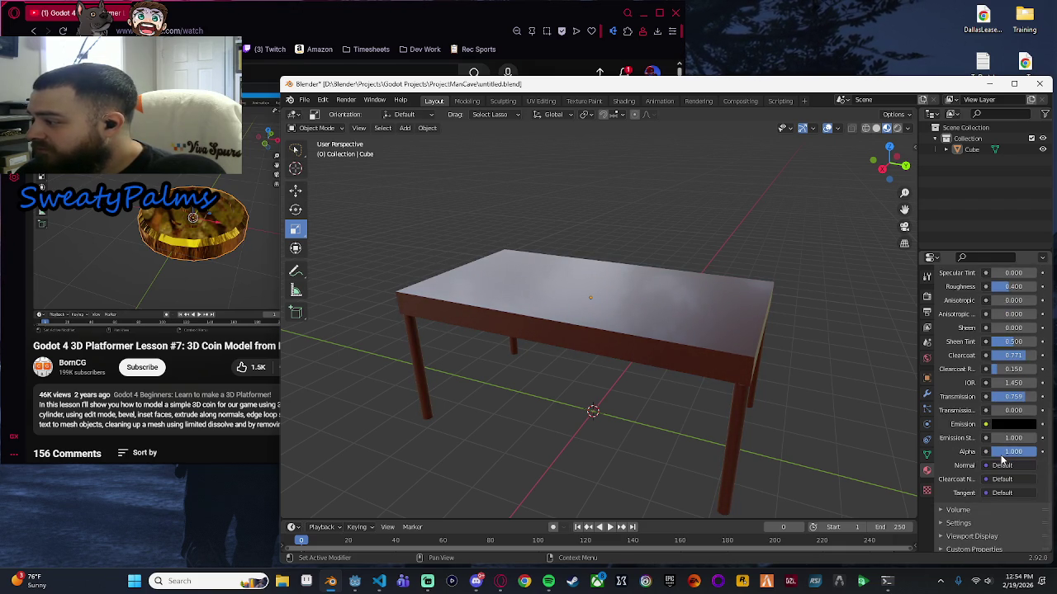
scroll(1005, 486, up, 1)
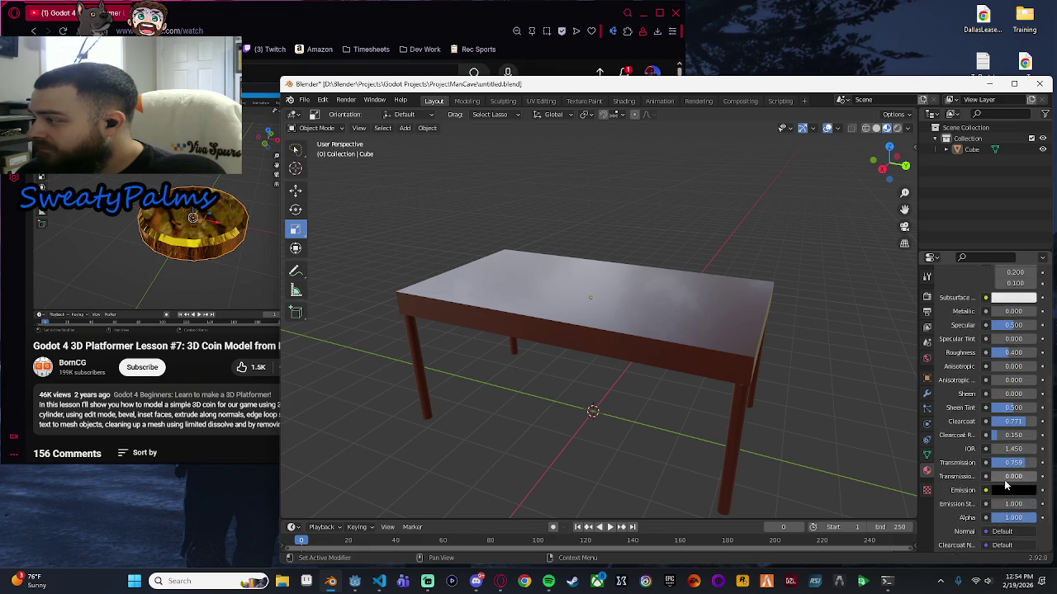
scroll(1006, 487, up, 3)
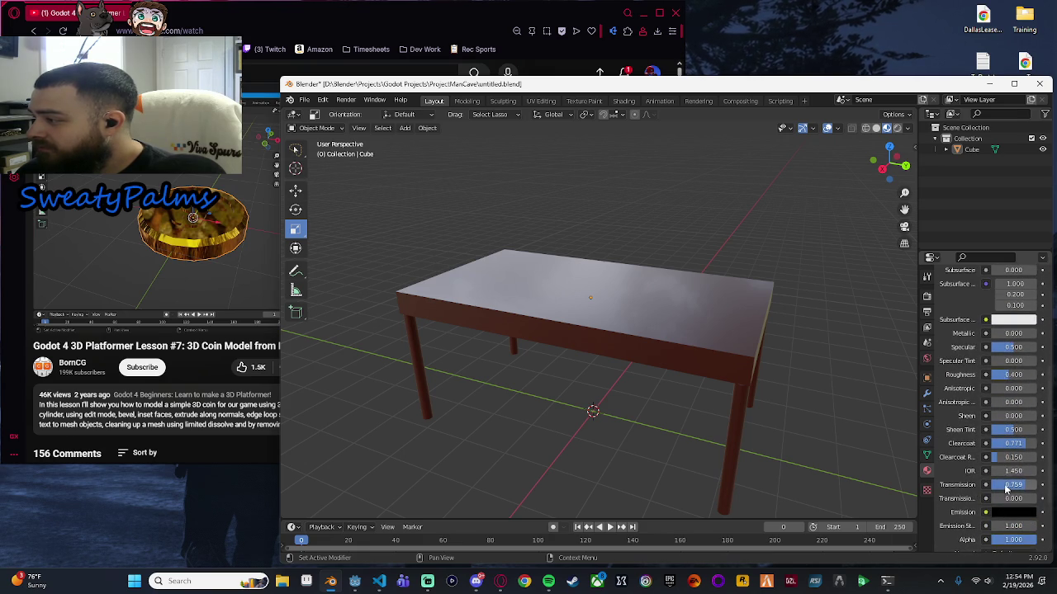
mouse_move(1015, 378)
mouse_down()
mouse_move(1037, 378)
mouse_move(990, 374)
mouse_move(1036, 374)
mouse_move(999, 374)
mouse_move(1007, 374)
mouse_up()
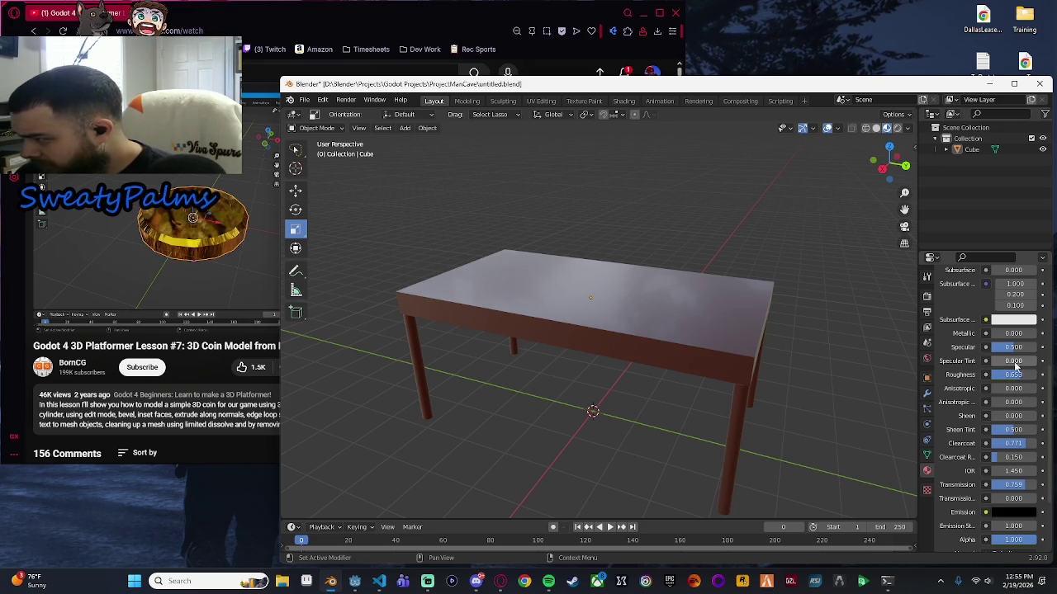
Keep the material's Subsurface Color black after trying a magenta in the colour picker.
scroll(1015, 363, up, 1)
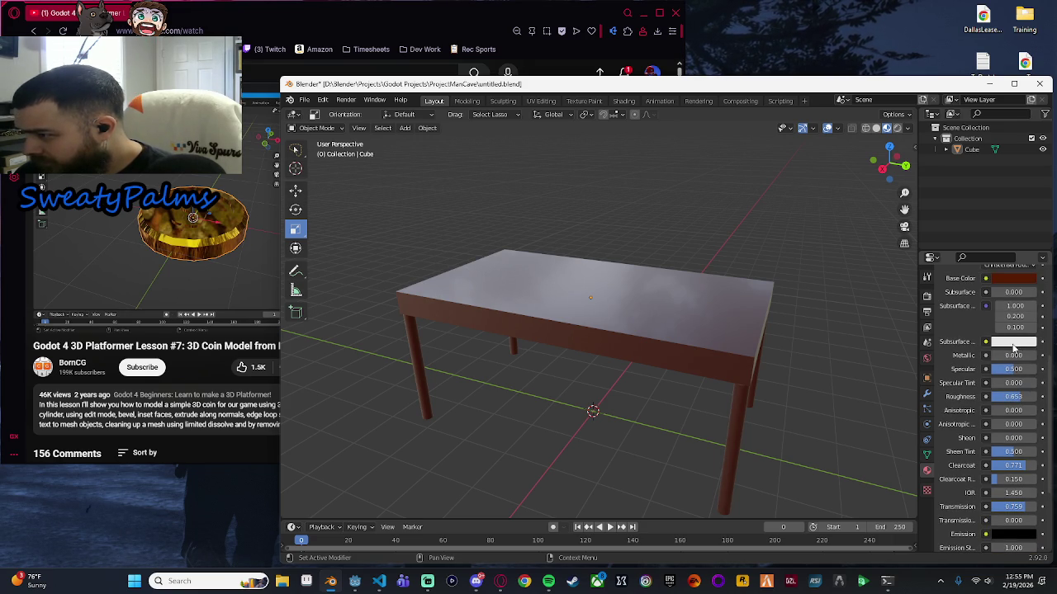
scroll(1013, 348, up, 1)
click(1014, 366)
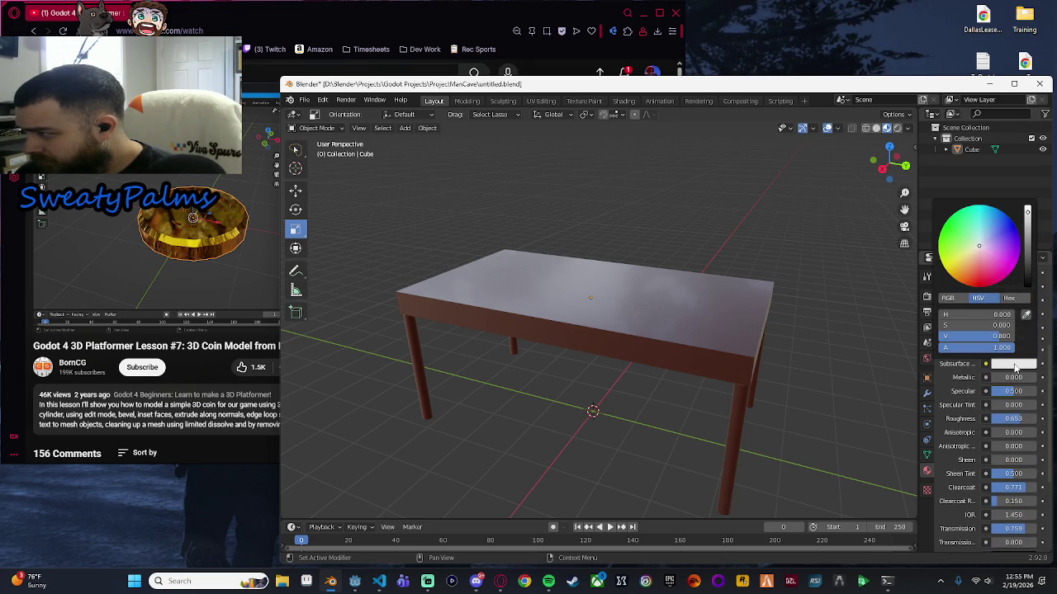
drag(985, 247, 1015, 266)
scroll(1004, 283, down, 10)
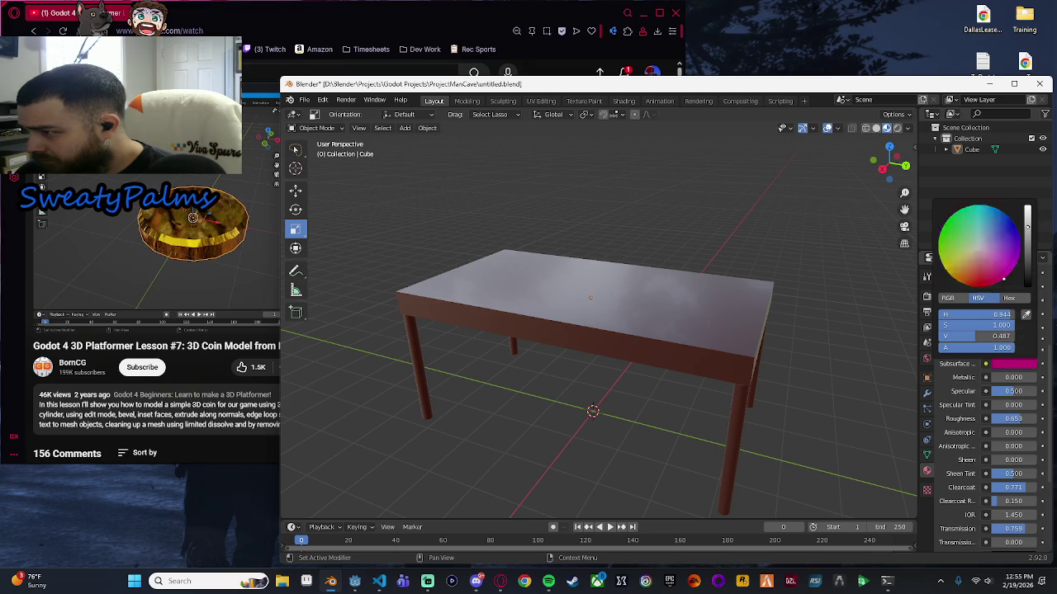
click(1001, 366)
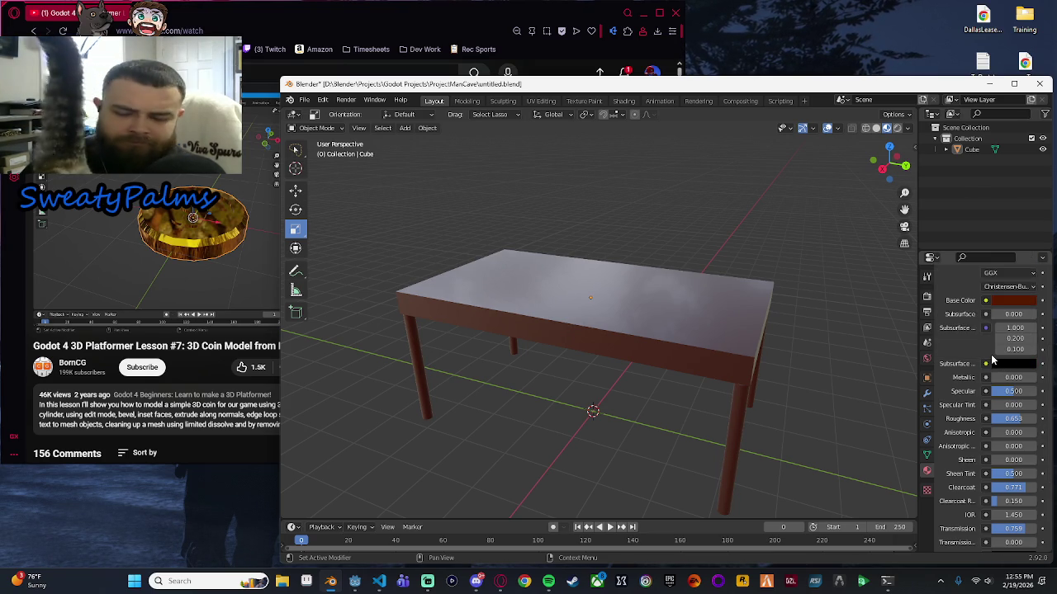
scroll(1003, 351, up, 3)
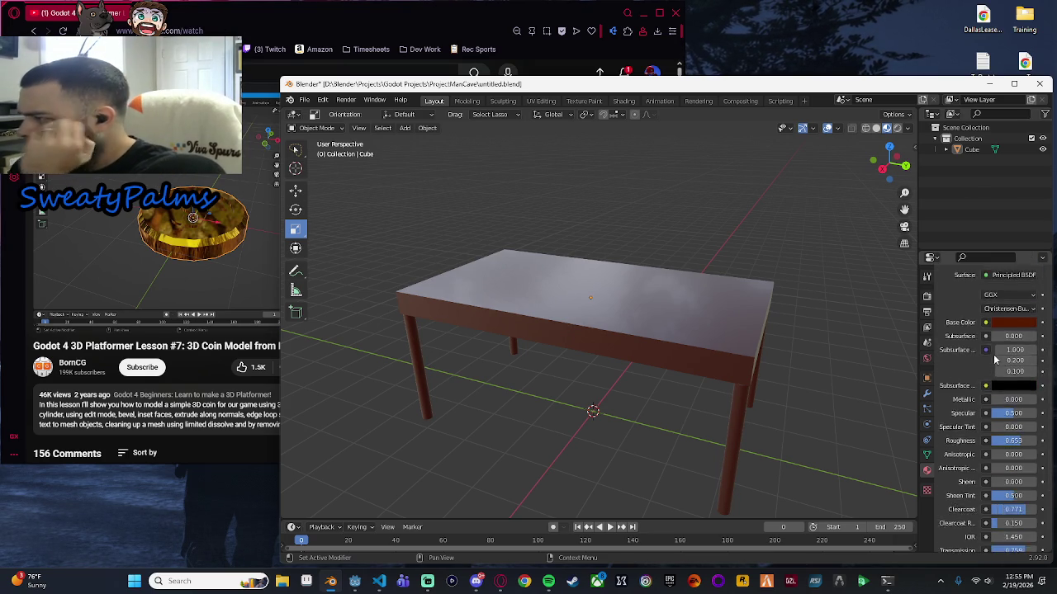
mouse_move(743, 376)
mouse_down()
mouse_move(802, 371)
mouse_move(792, 311)
mouse_move(797, 328)
mouse_move(881, 314)
mouse_move(881, 266)
mouse_move(888, 354)
mouse_up()
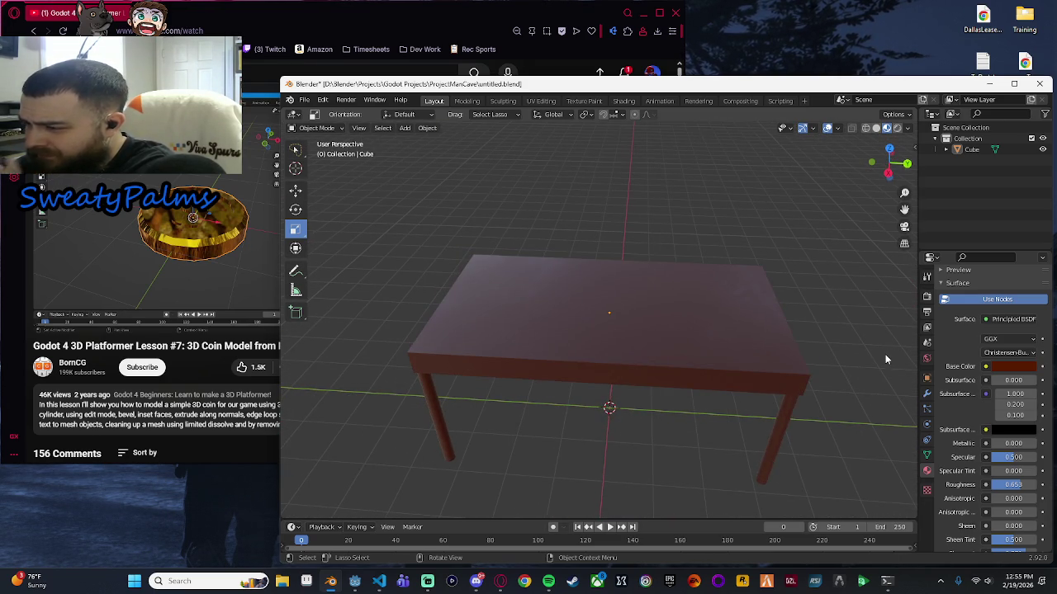
Save the blend file with Ctrl+S and look over Blender's File menu.
key(ctrl)
key(ctrl+s)
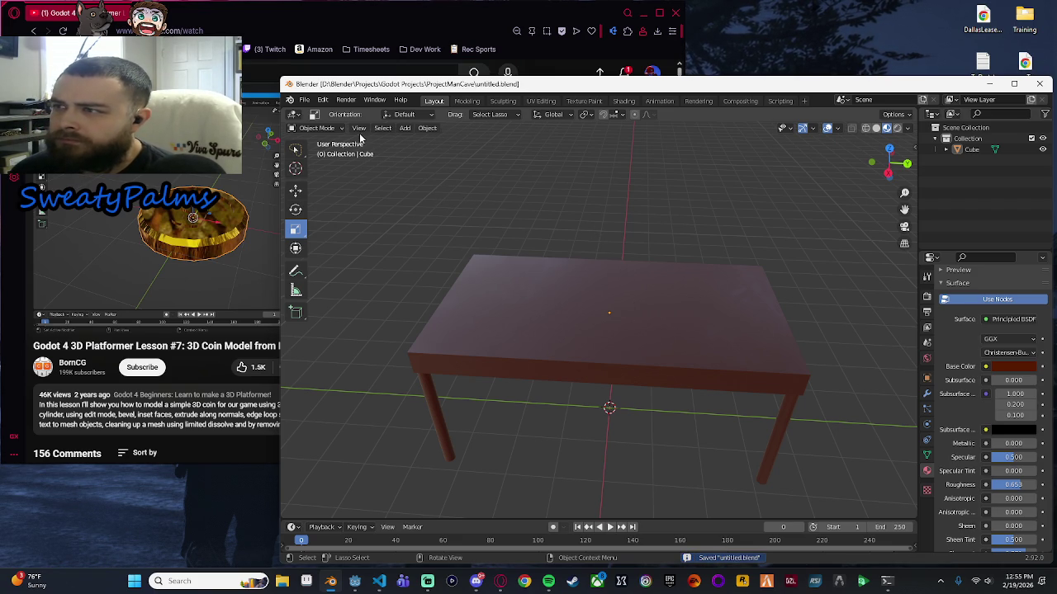
click(304, 100)
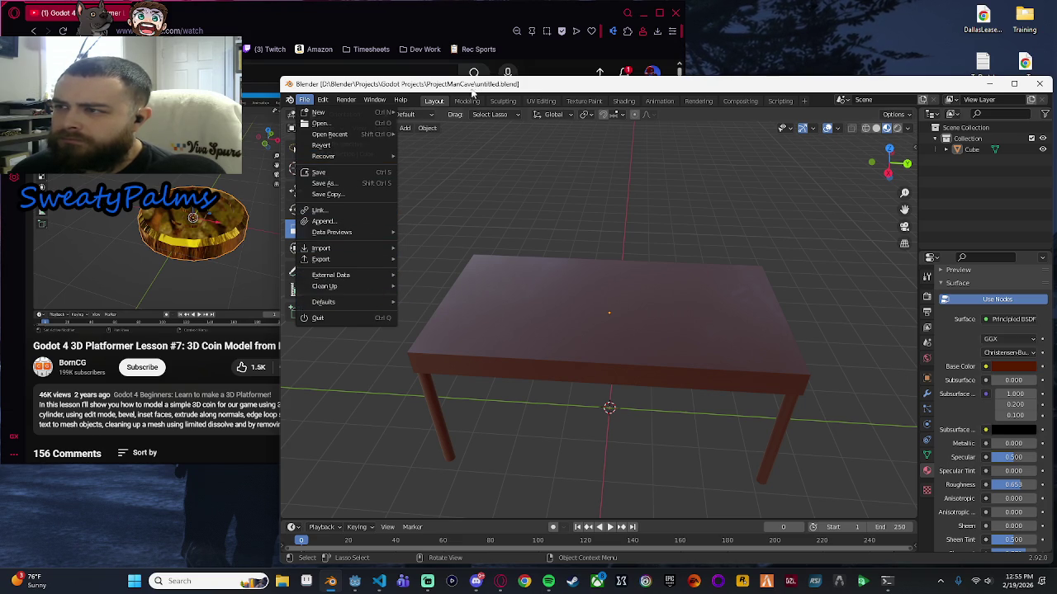
drag(555, 206, 495, 173)
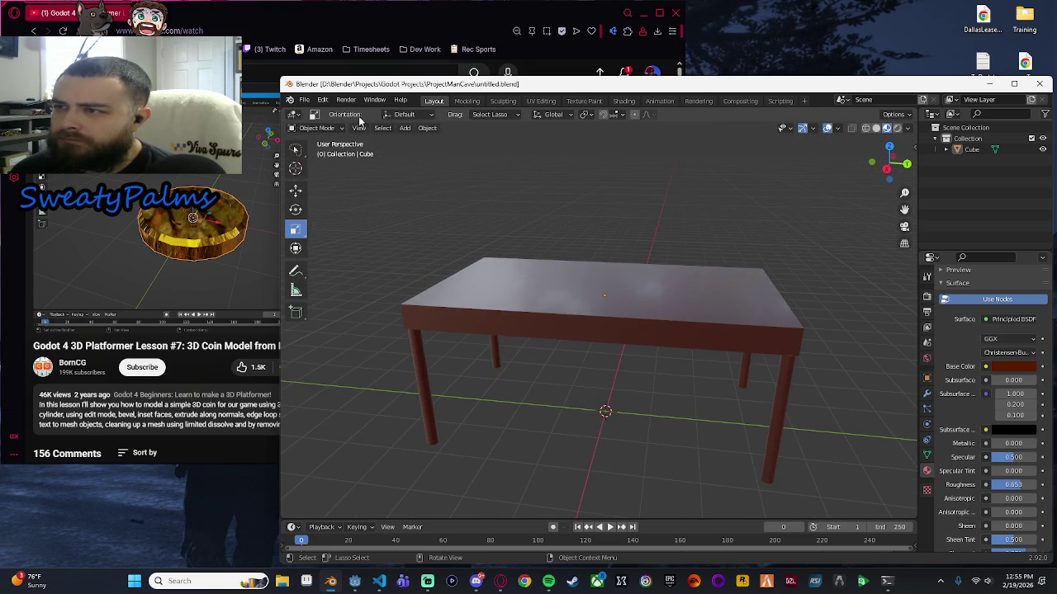
click(304, 100)
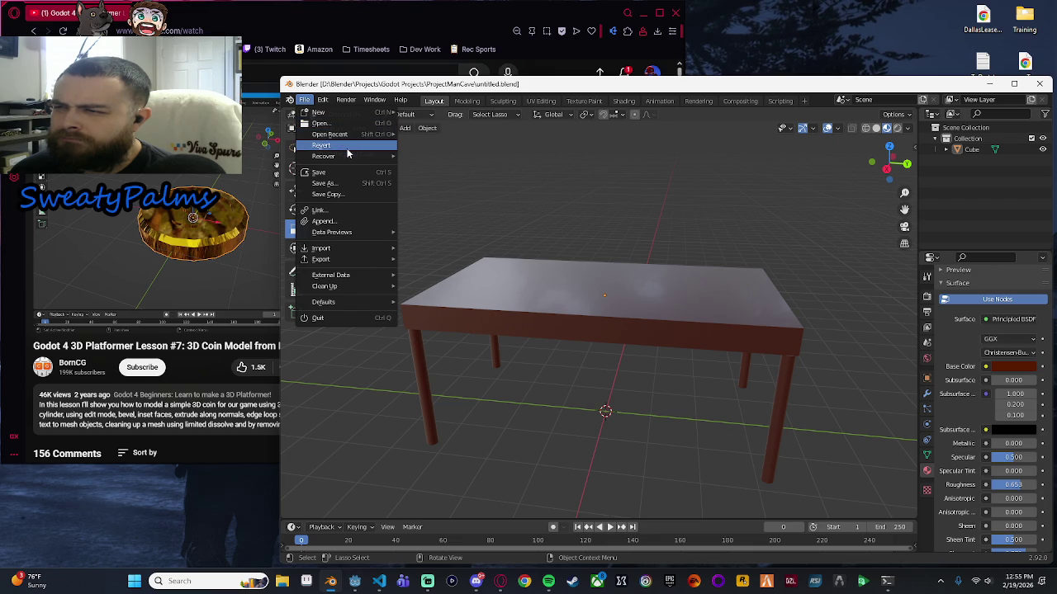
mouse_move(345, 137)
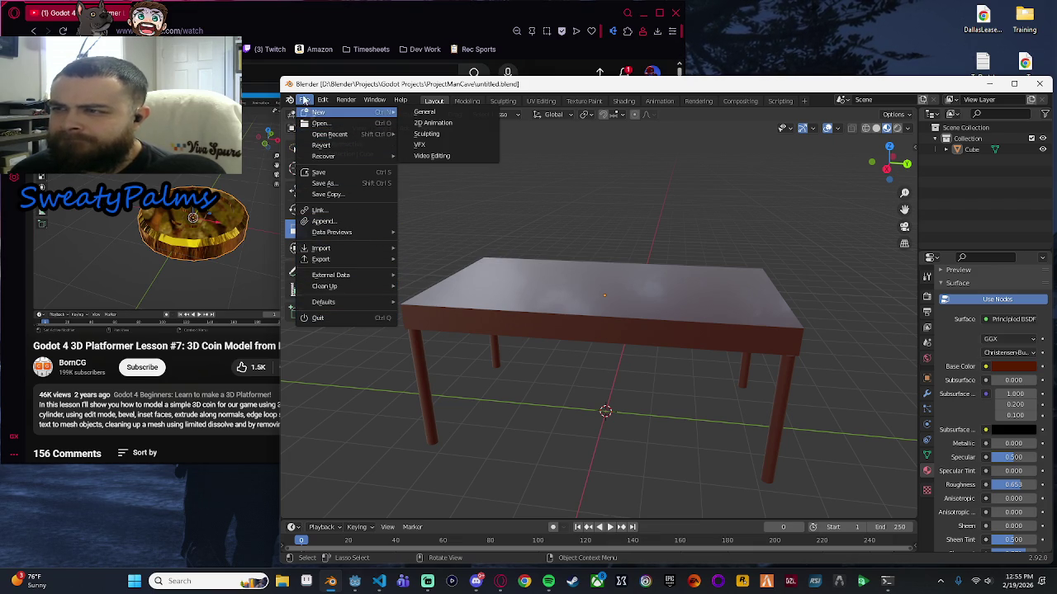
mouse_move(308, 113)
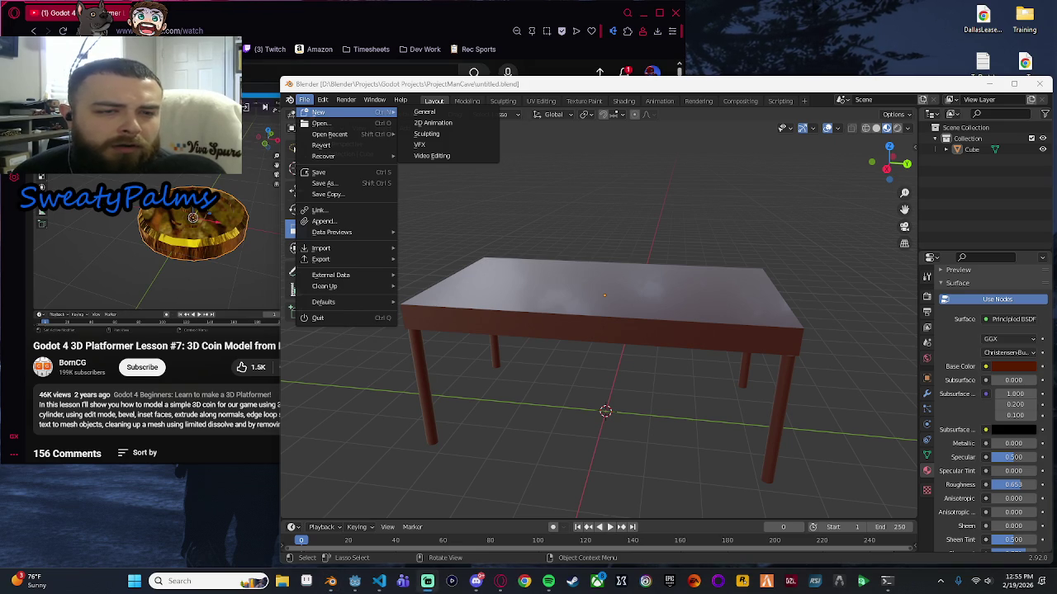
key(Escape)
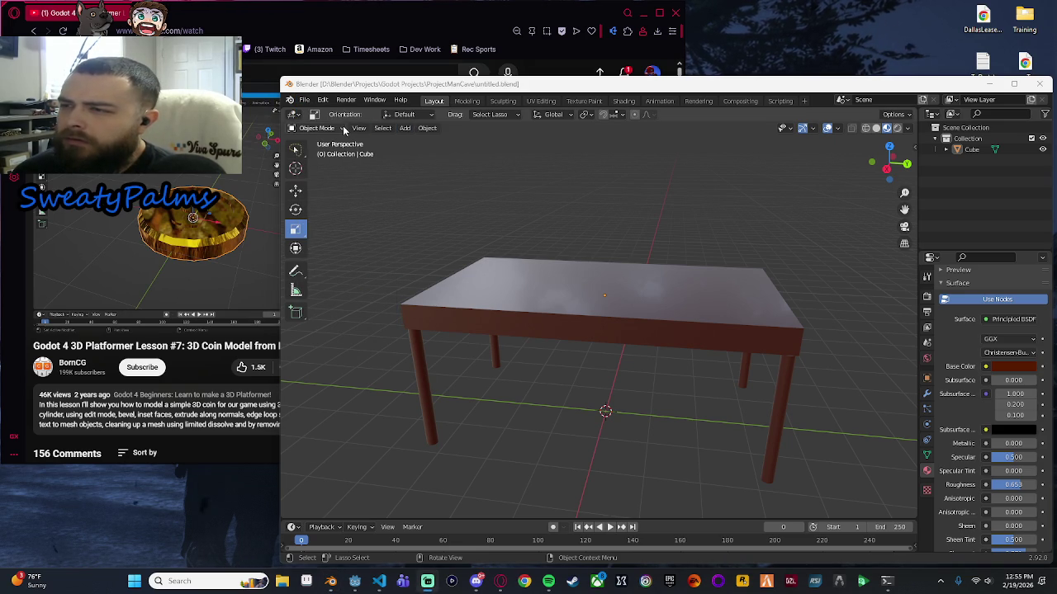
Browse Blender's Window, Edit, Help and editor-type menus, then open a new blank browser tab.
click(412, 117)
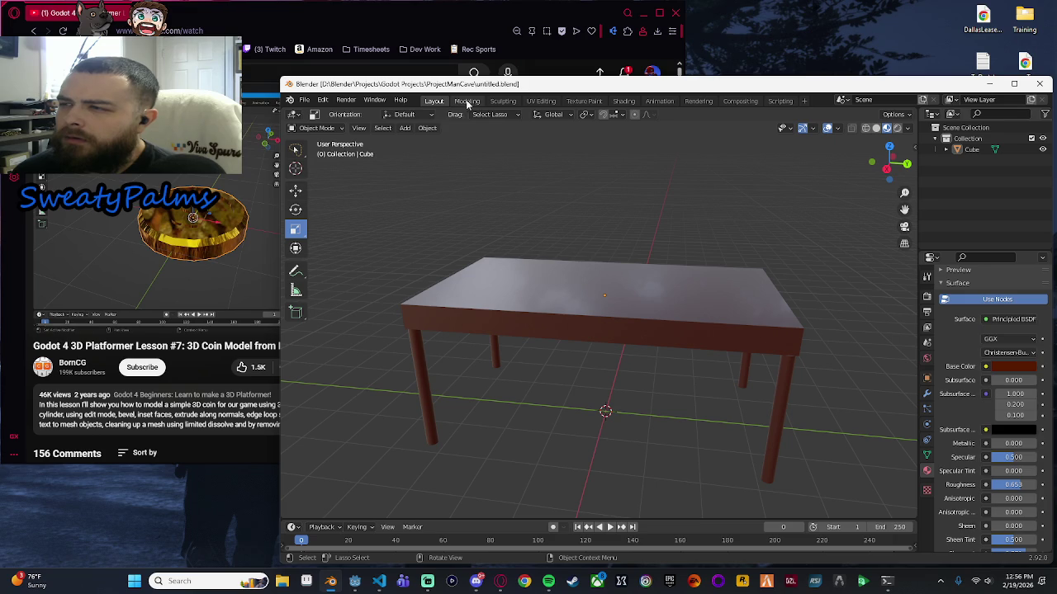
click(383, 104)
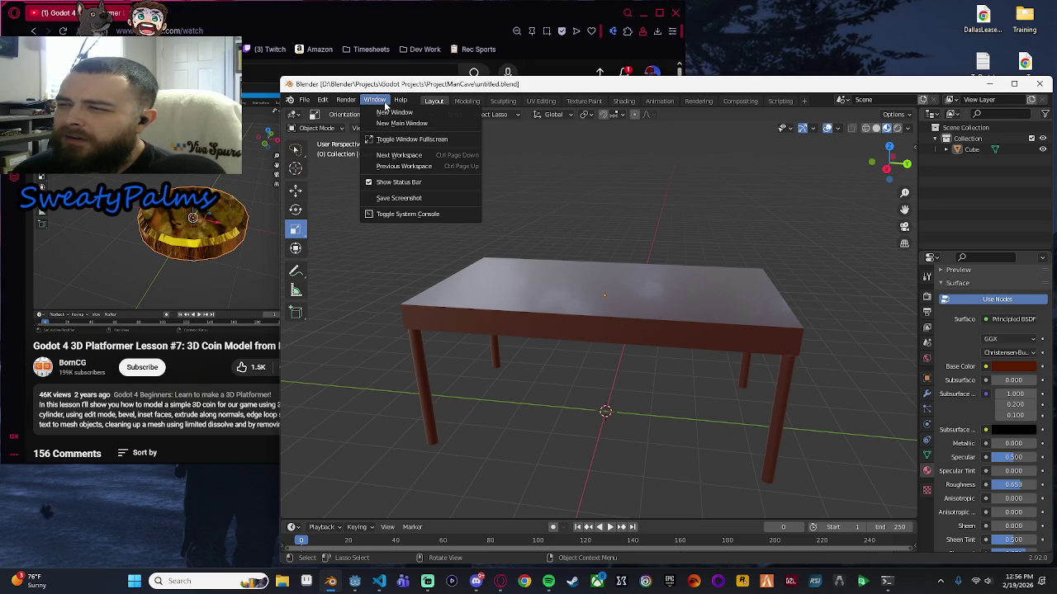
click(323, 101)
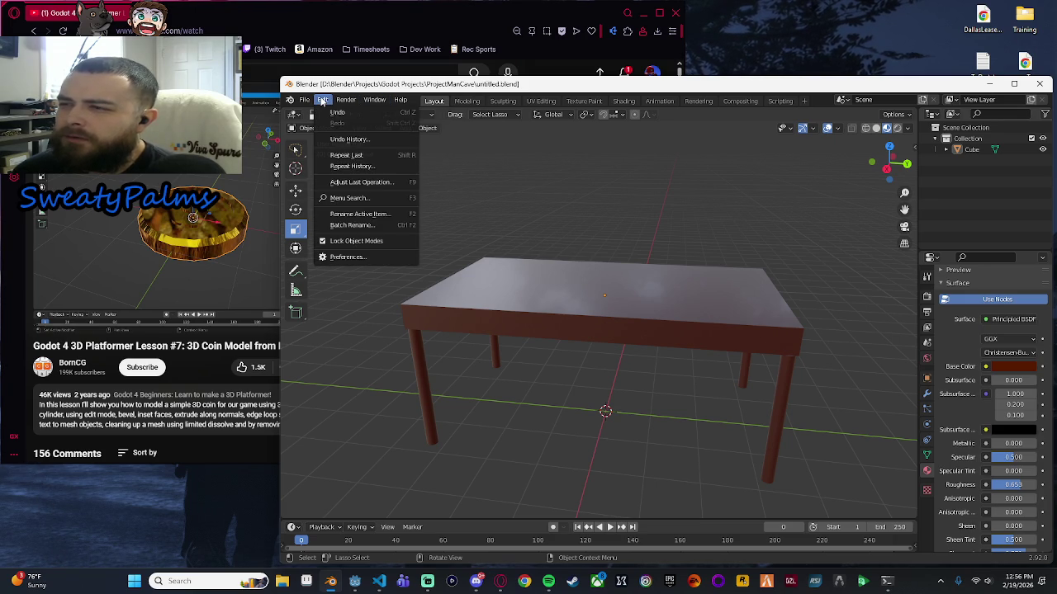
click(402, 101)
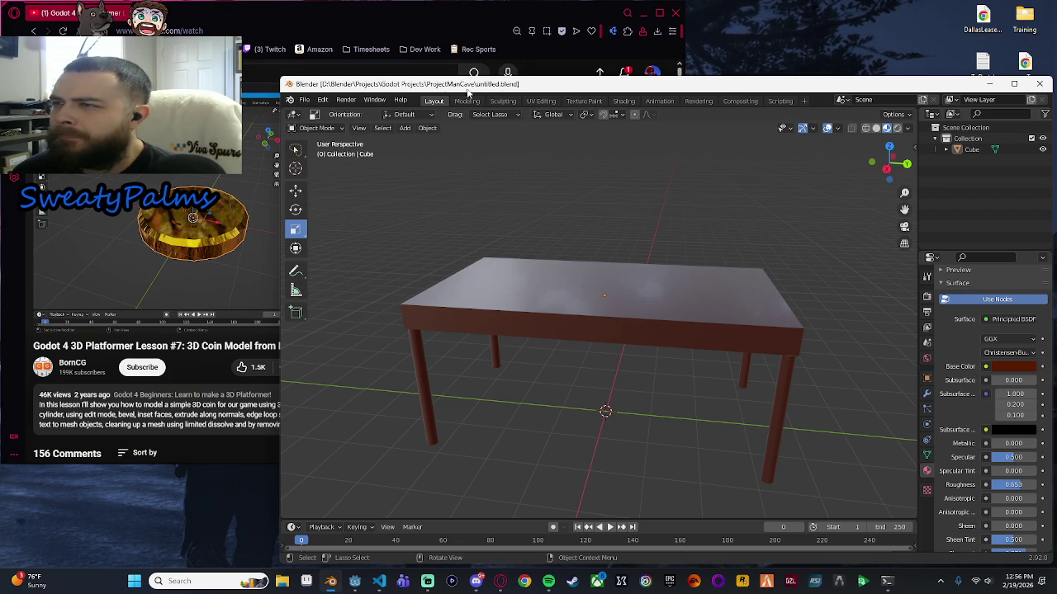
click(290, 99)
mouse_move(312, 103)
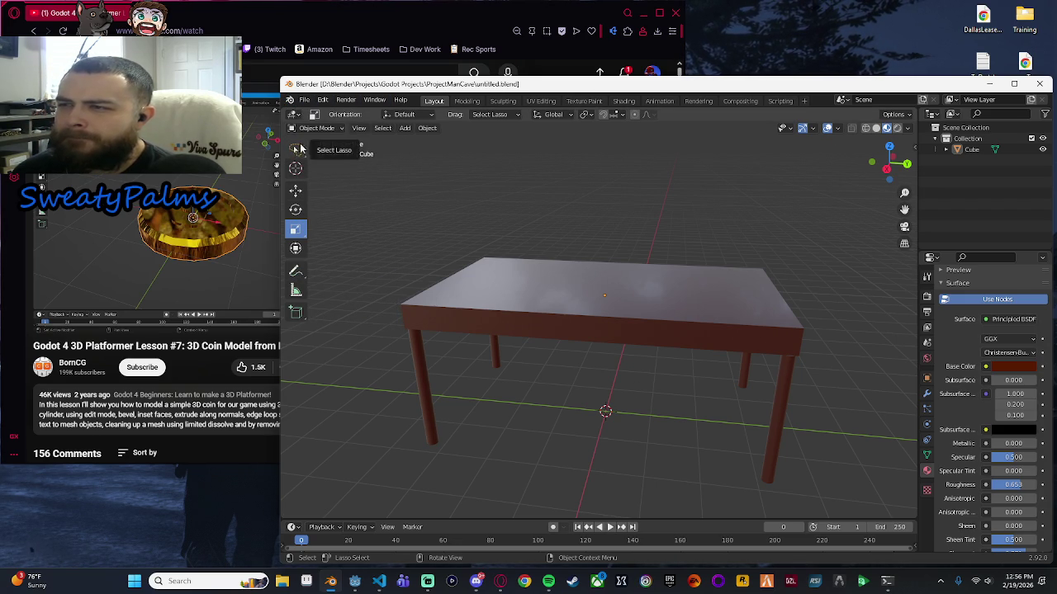
click(297, 115)
click(297, 116)
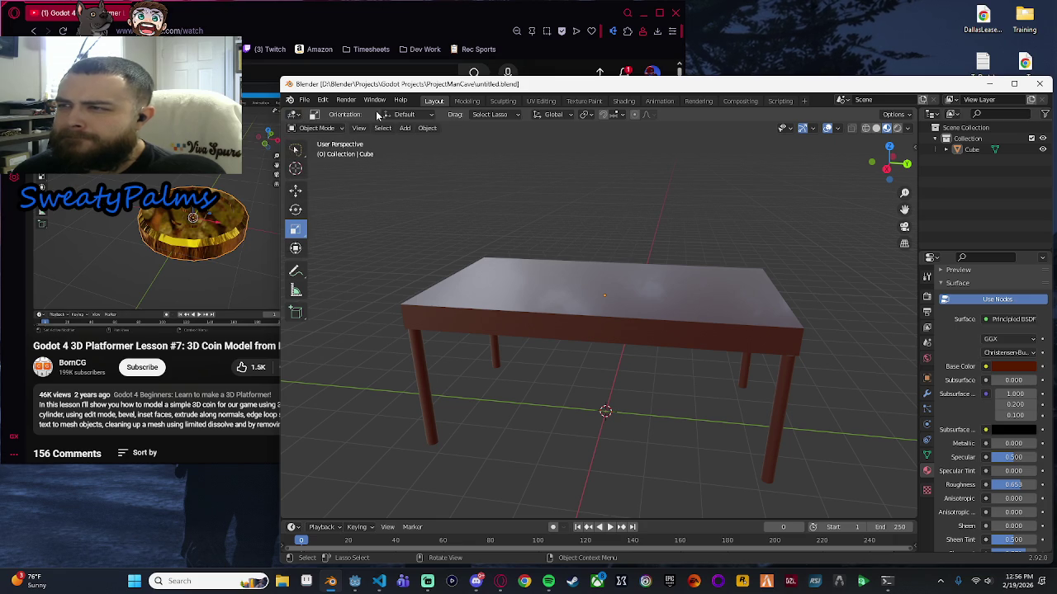
click(197, 14)
key(ctrl+t)
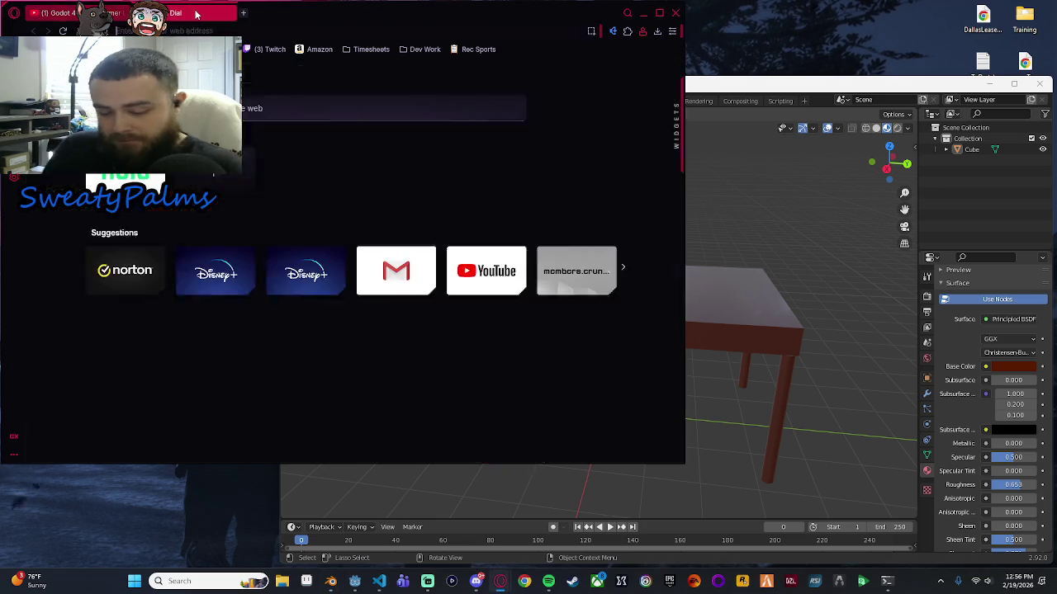
Search 'how to rename blend' in the browser, then resave in Blender and choose File > Open.
text(how to rename blend)
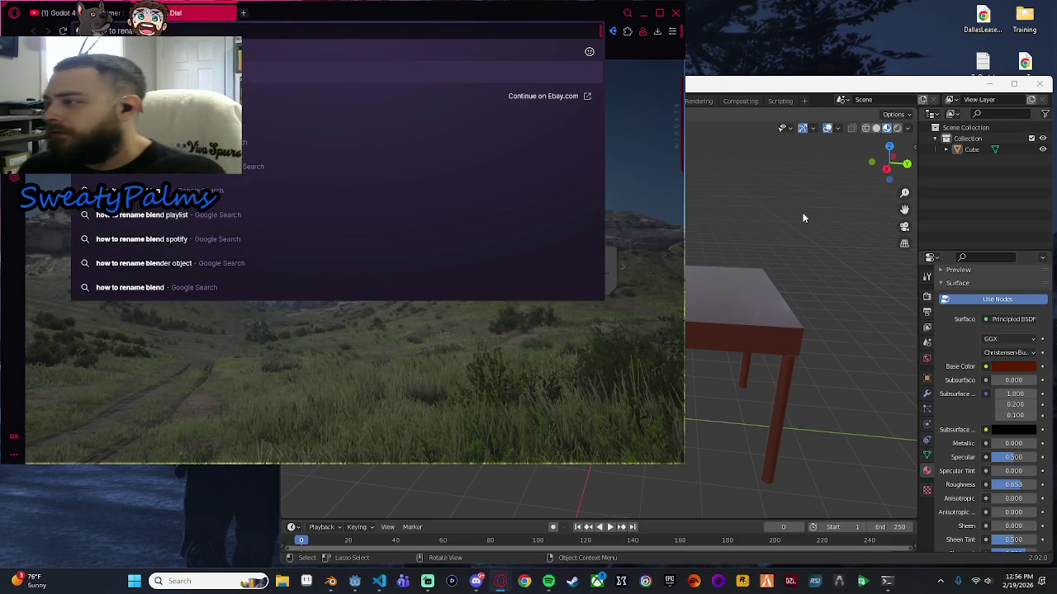
click(803, 218)
key(ctrl+s)
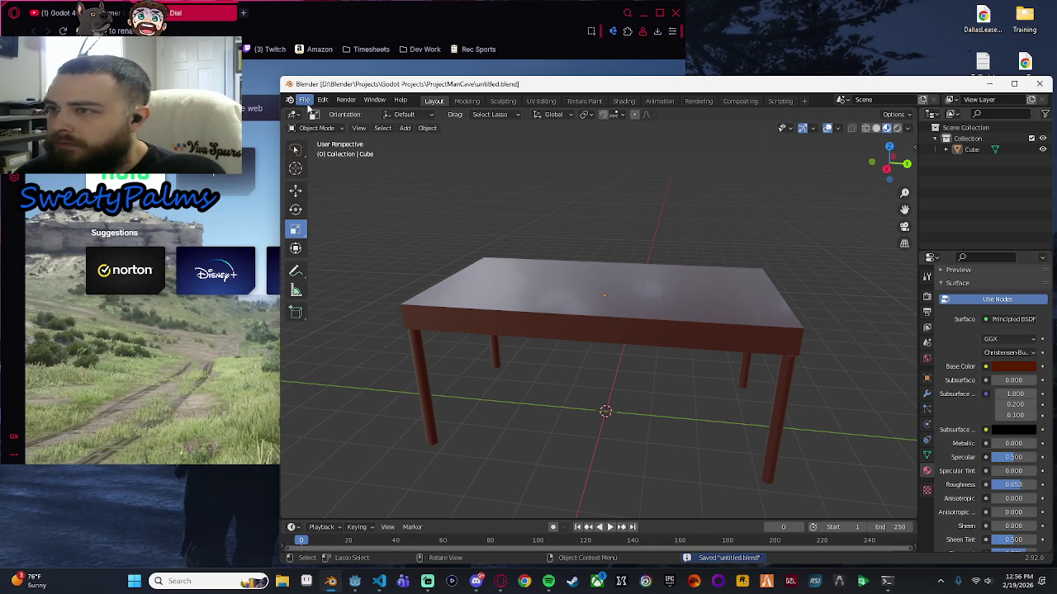
click(303, 99)
click(321, 123)
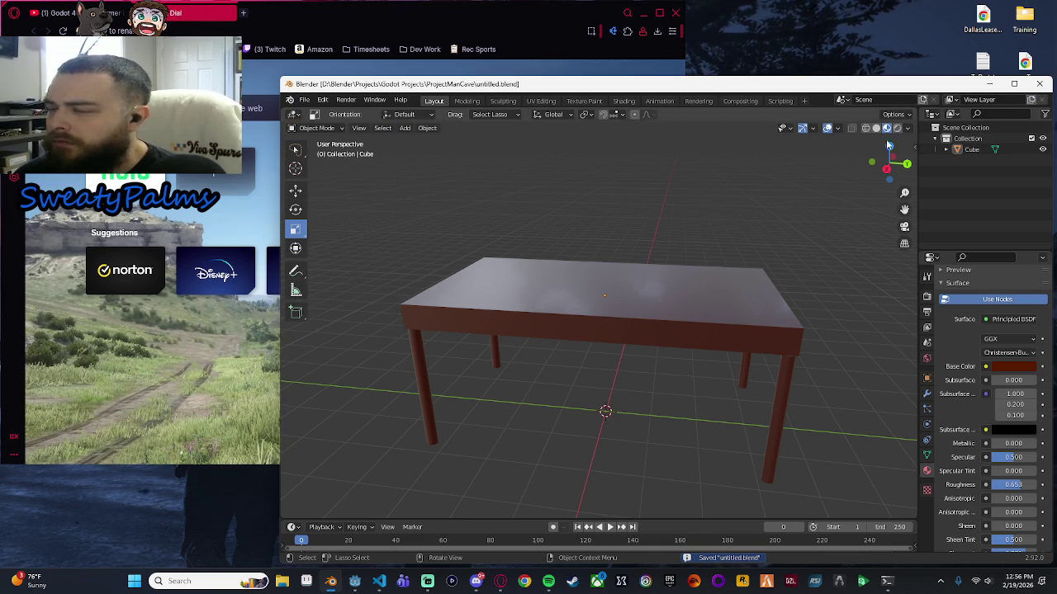
Open untitled.blend's folder in File Explorer and resave the scene in Blender.
scroll(330, 248, down, 3)
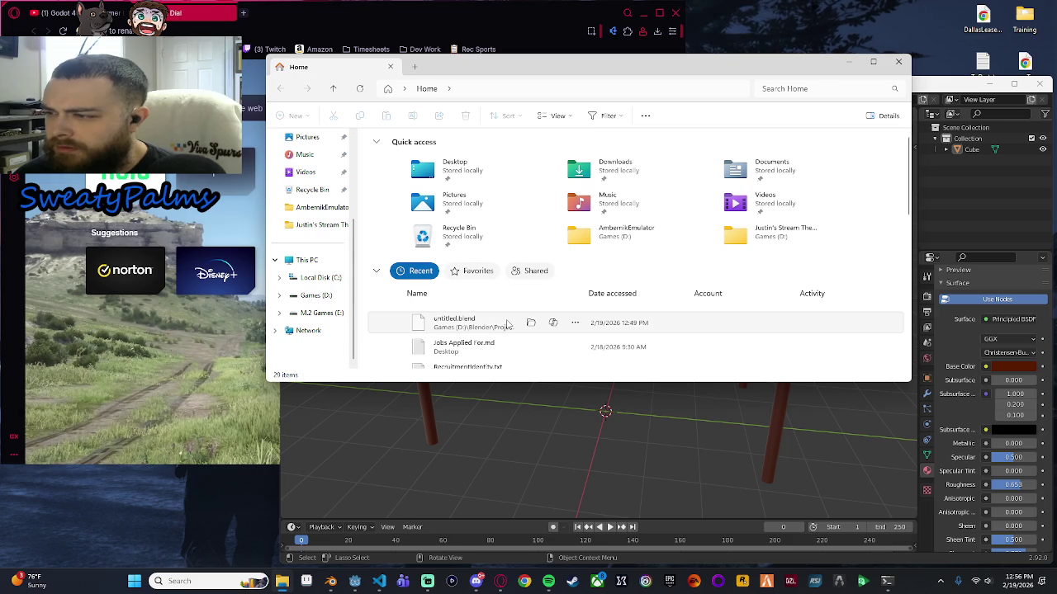
click(531, 325)
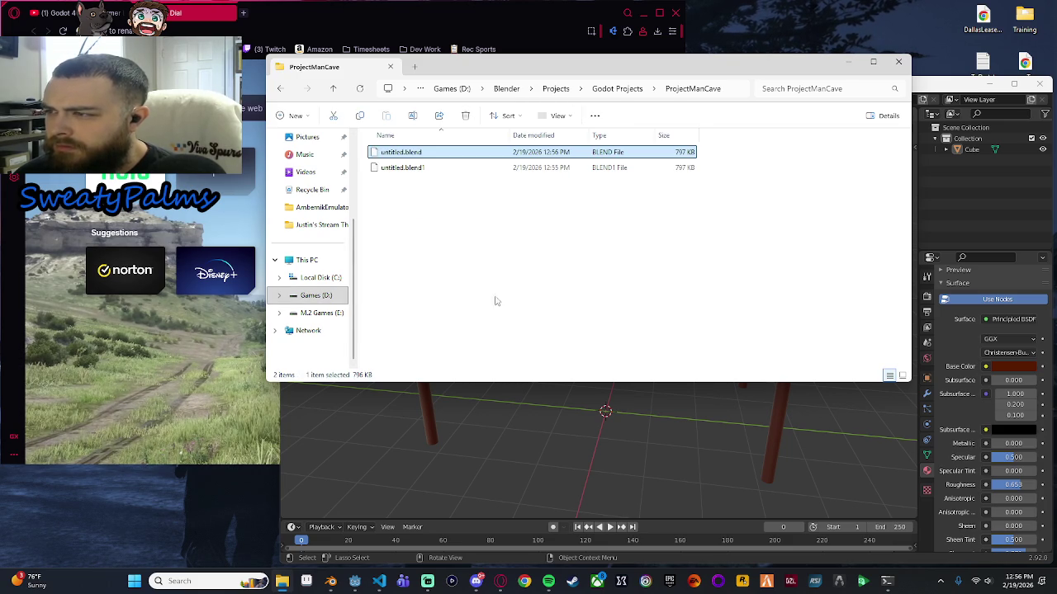
click(979, 221)
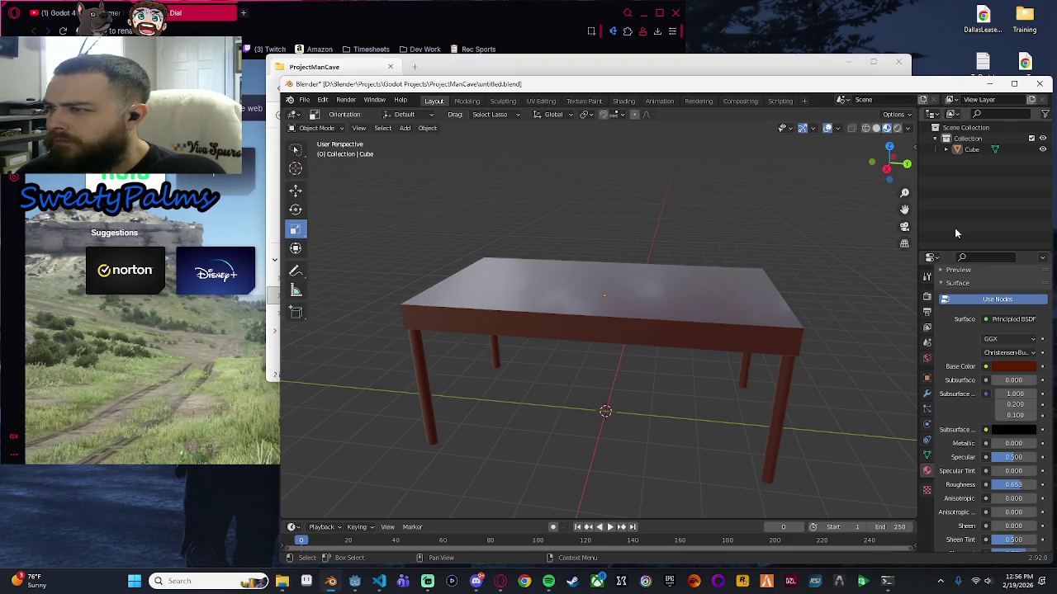
click(654, 303)
click(702, 223)
key(ctrl+s)
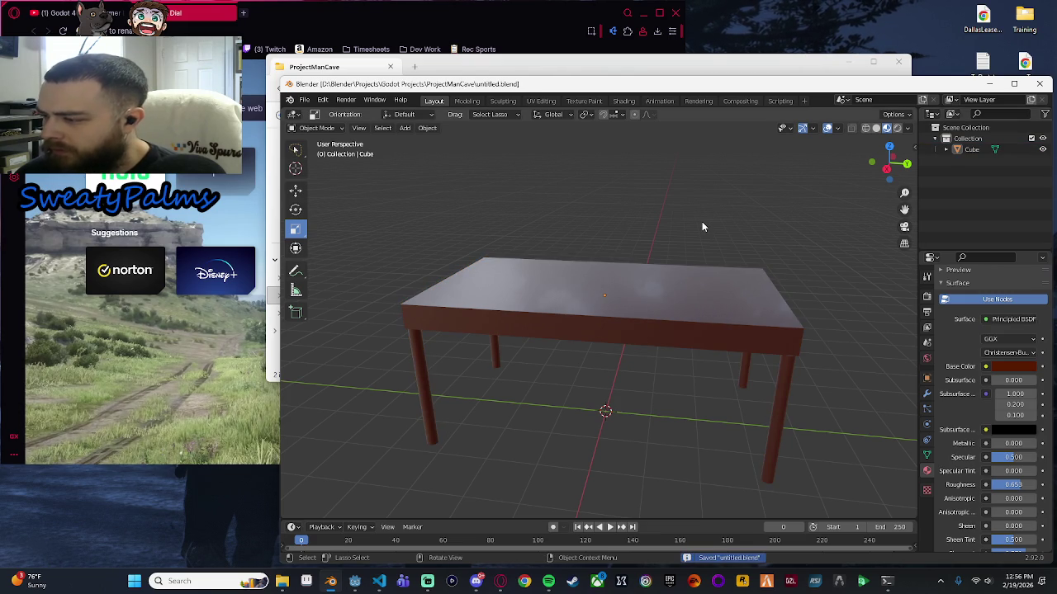
Delete the untitled.blend1 backup from ProjectManCave and resave in Blender.
click(478, 58)
drag(463, 222, 450, 155)
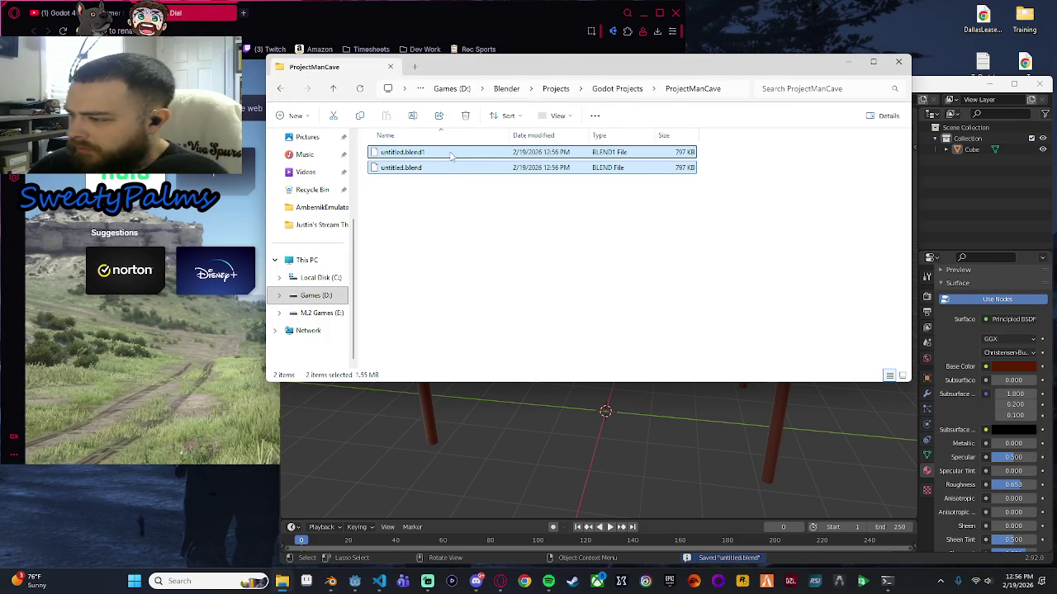
click(435, 151)
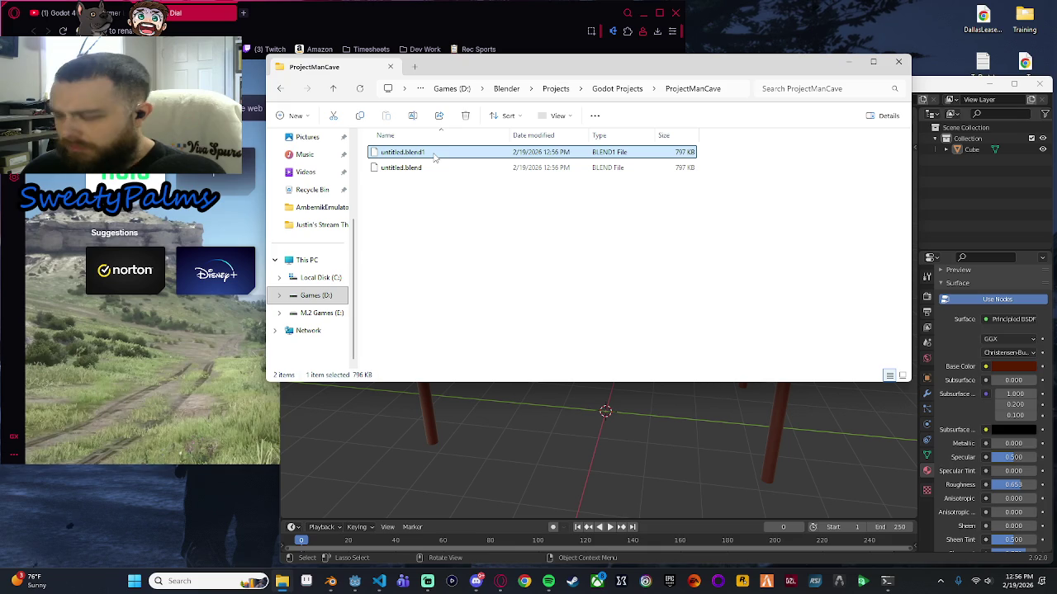
key(Delete)
click(1000, 205)
key(ctrl+s)
Delete both .blend files, then resave so only a fresh untitled.blend remains.
click(509, 66)
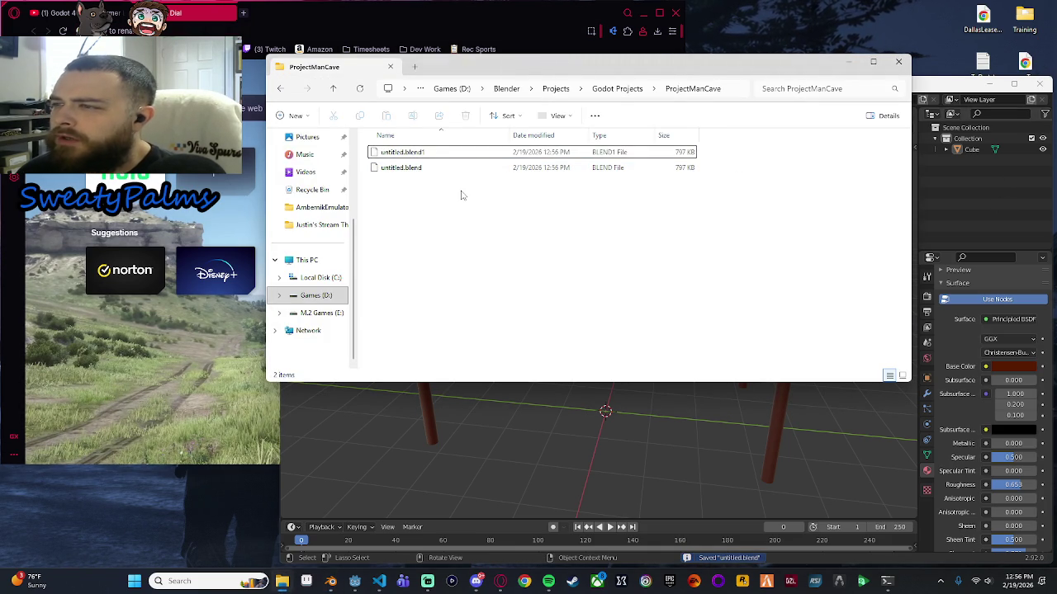
drag(460, 182, 453, 155)
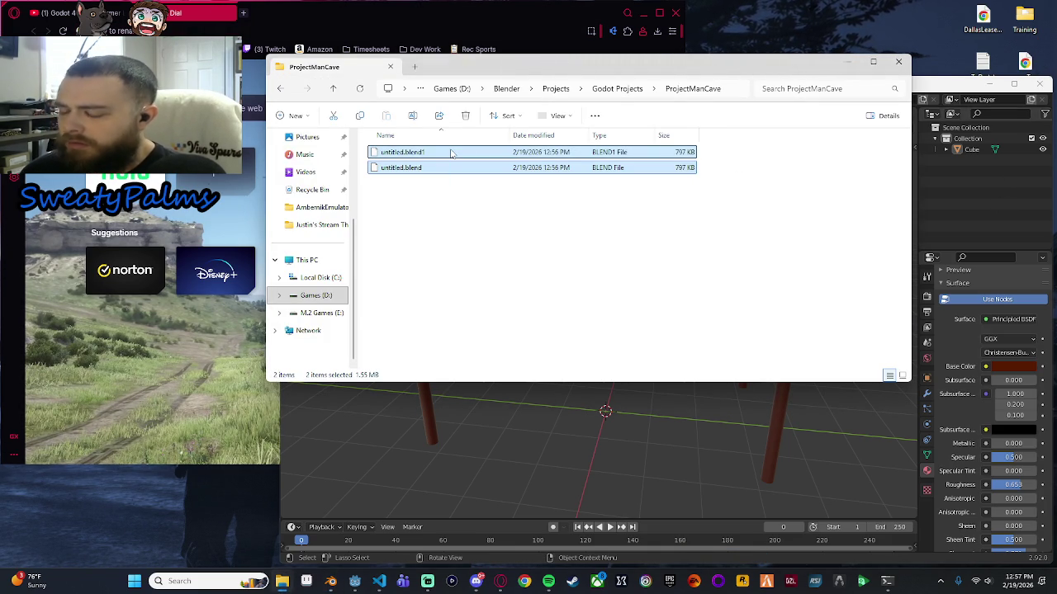
key(Delete)
key(alt+Tab)
click(656, 303)
click(672, 228)
key(ctrl+s)
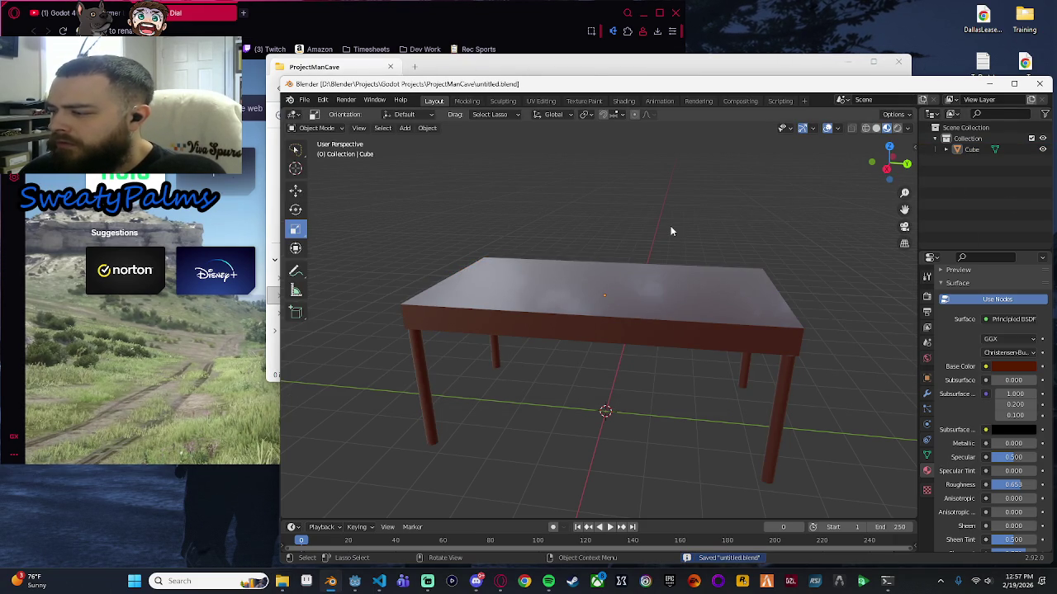
click(590, 75)
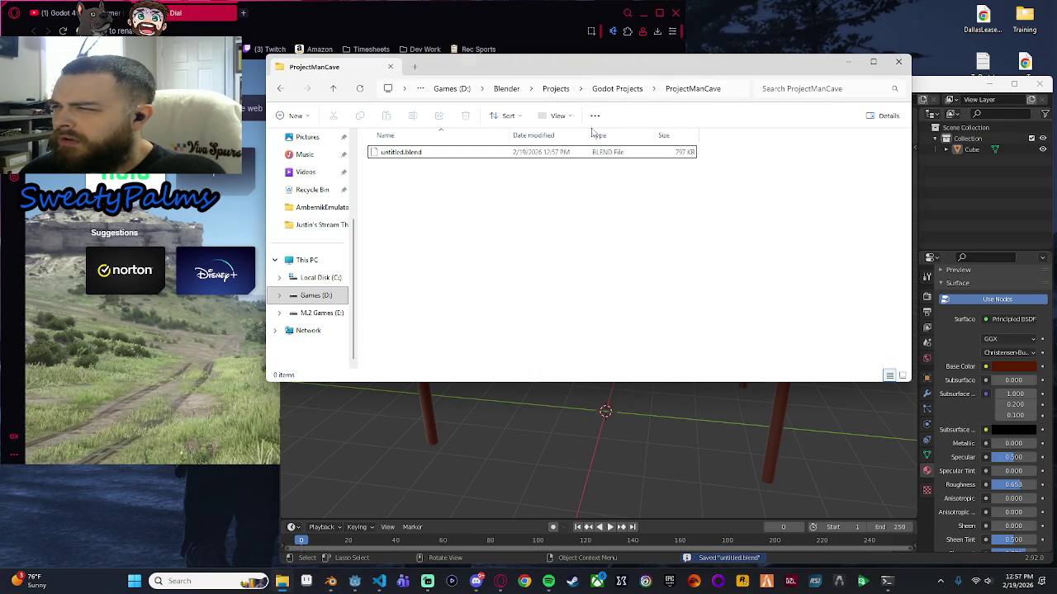
click(986, 171)
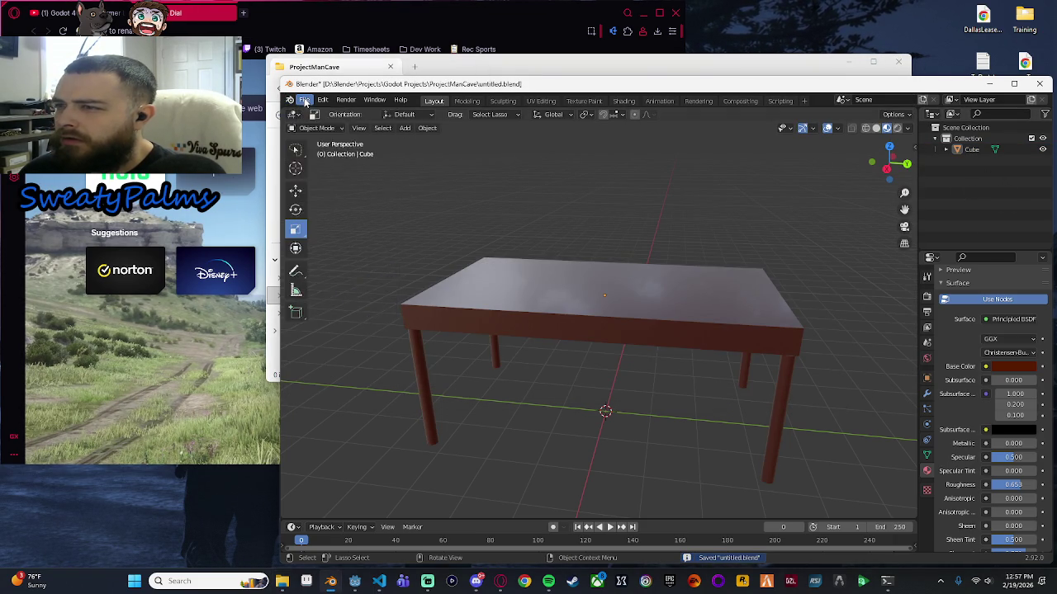
click(305, 100)
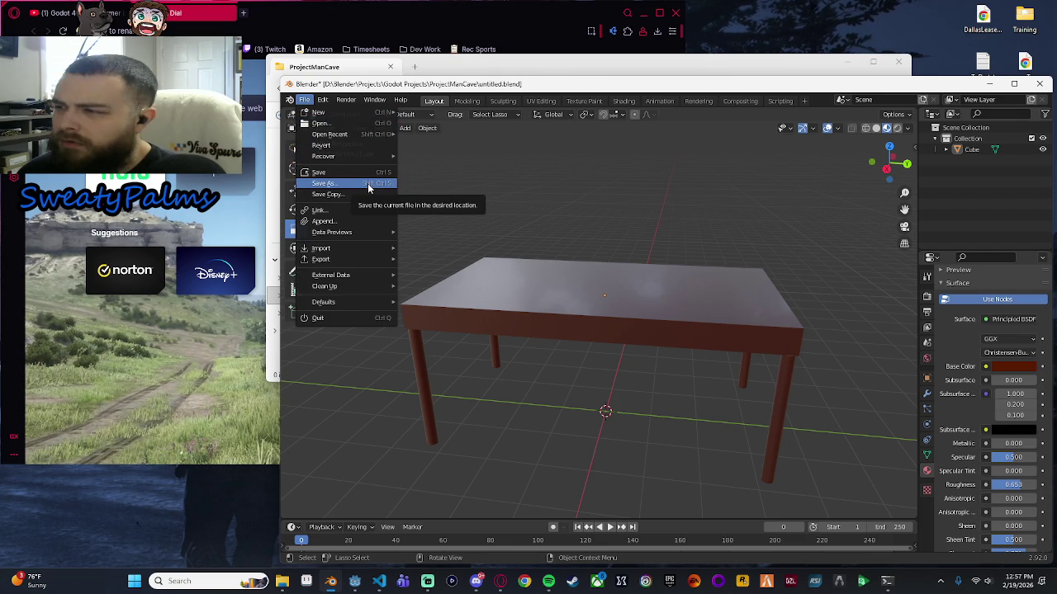
click(507, 67)
click(394, 154)
Rename untitled.blend to firstTable.blend in the ProjectManCave folder.
click(394, 154)
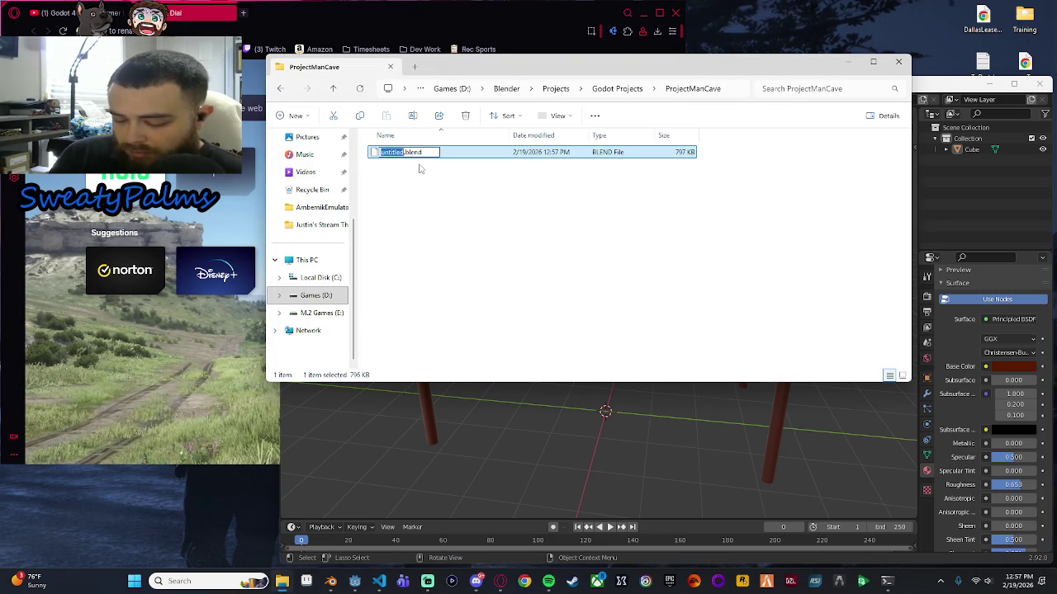
text(table)
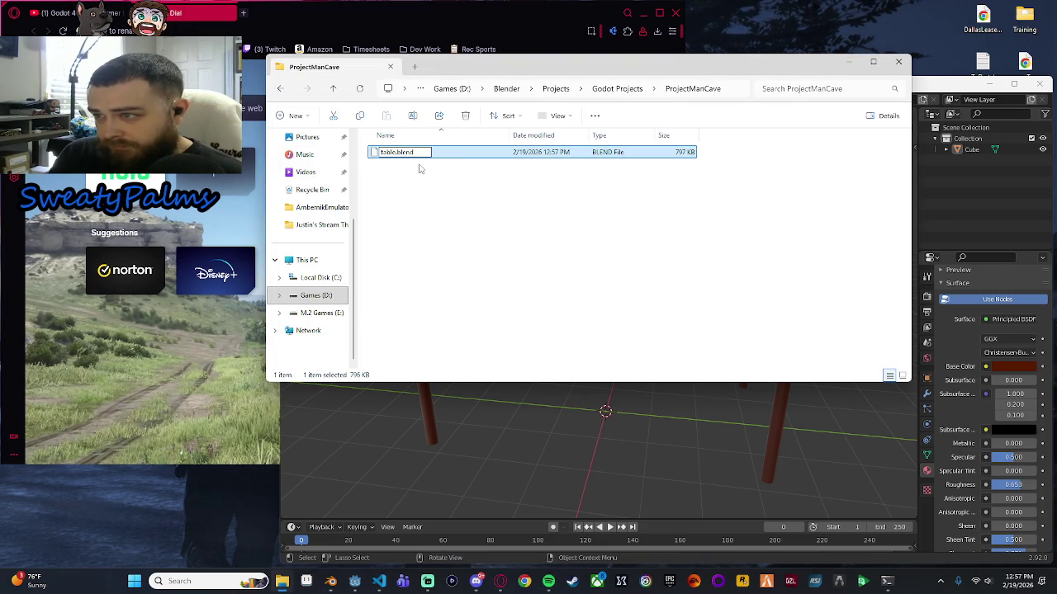
text(irstT)
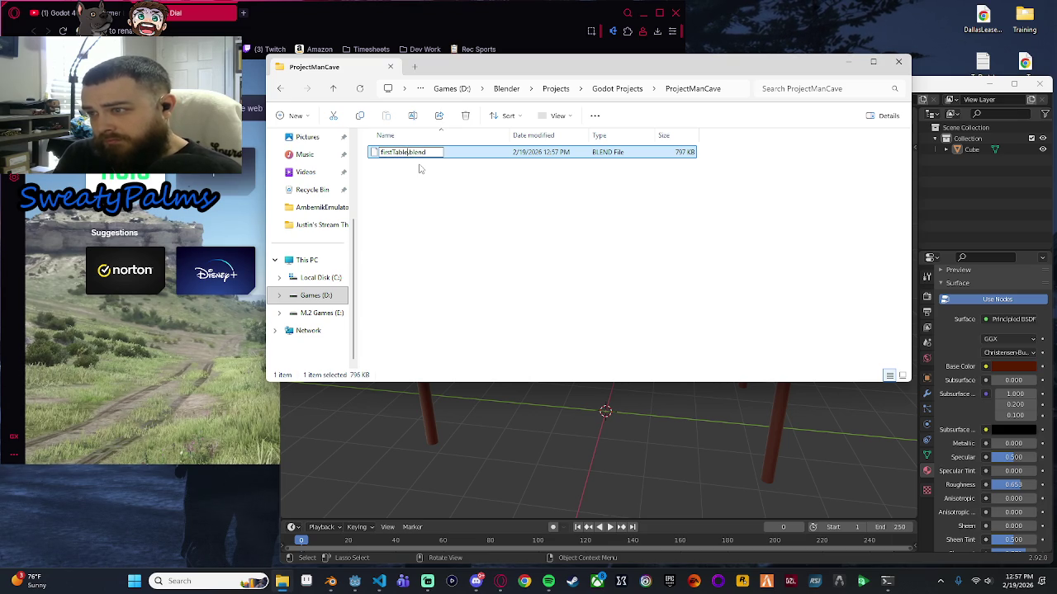
key(Return)
right_click(417, 167)
click(701, 406)
click(701, 406)
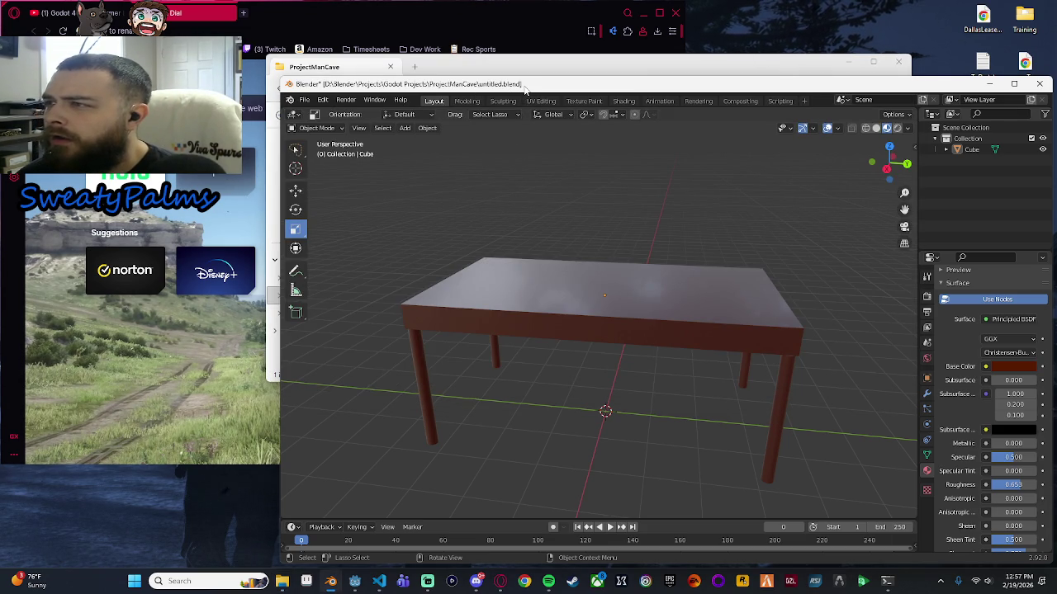
Try reopening the recent untitled.blend in Blender, discarding the current scene's unsaved changes.
click(304, 99)
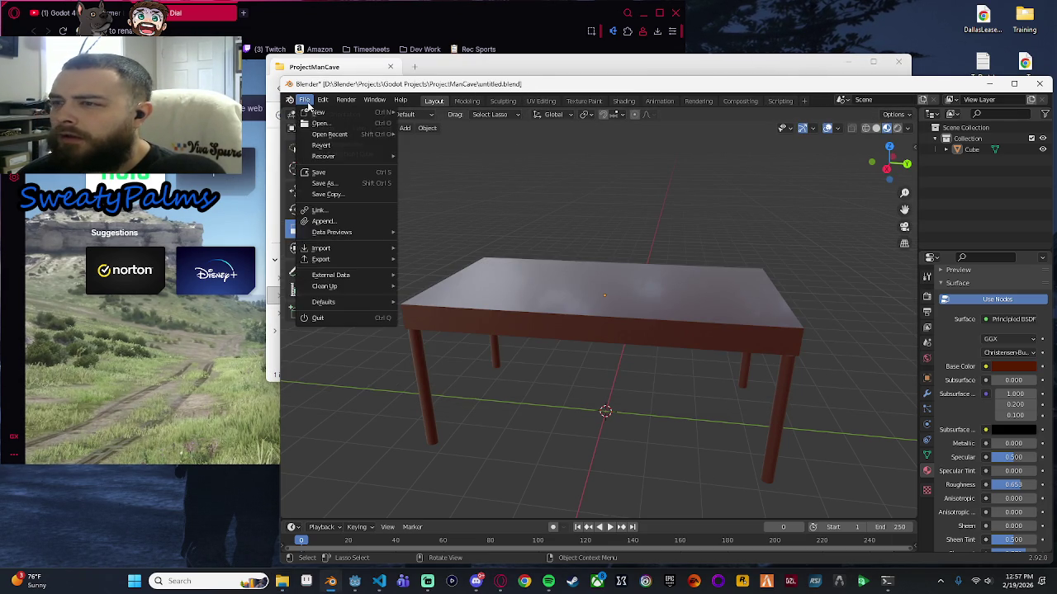
mouse_move(335, 138)
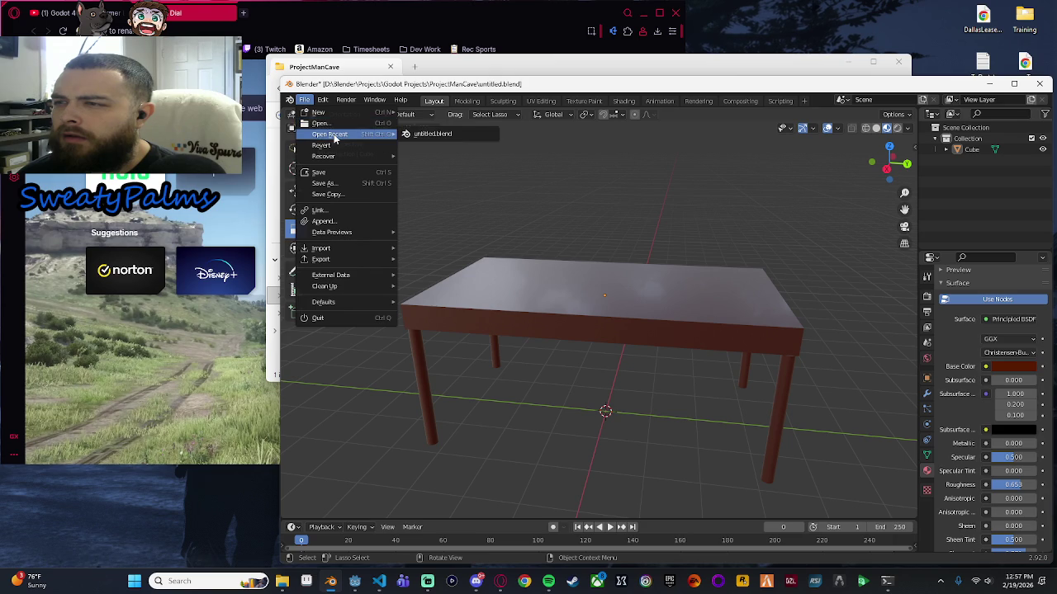
click(431, 133)
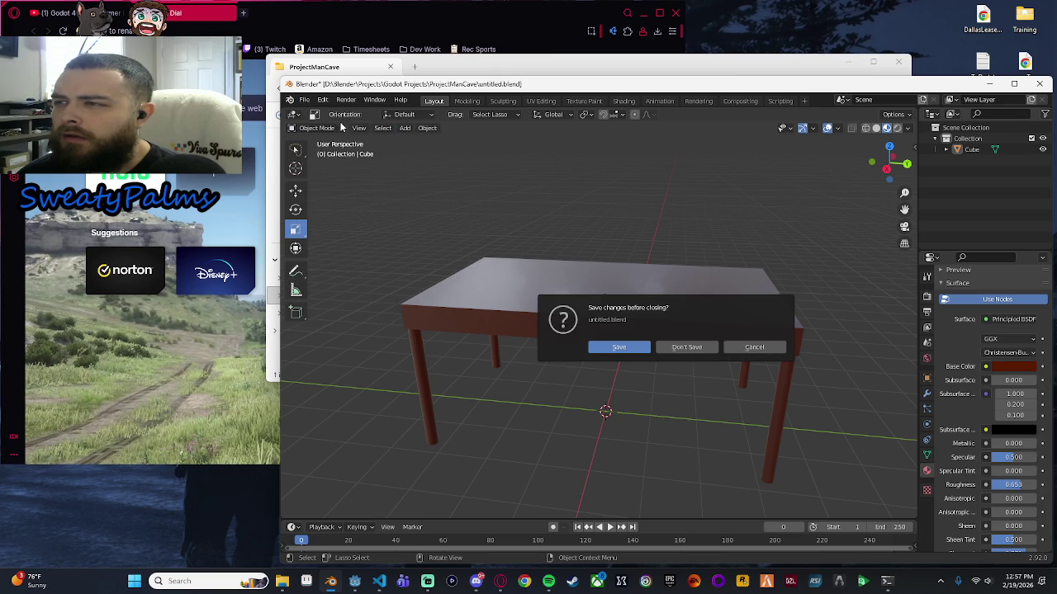
click(689, 351)
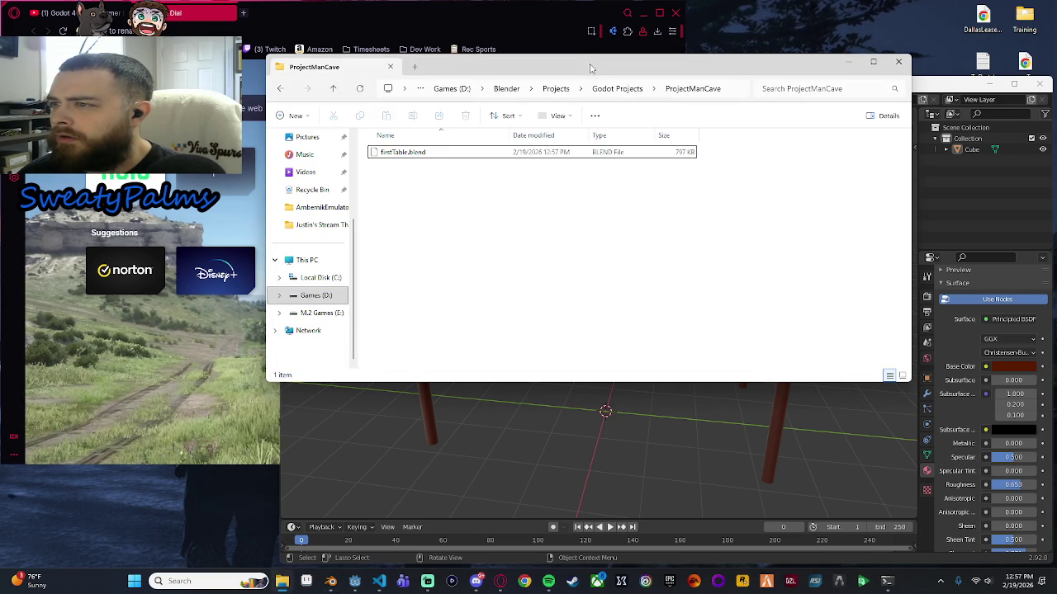
Open firstTable.blend just once using D:\Blender\Application\blender.exe.
double_click(435, 156)
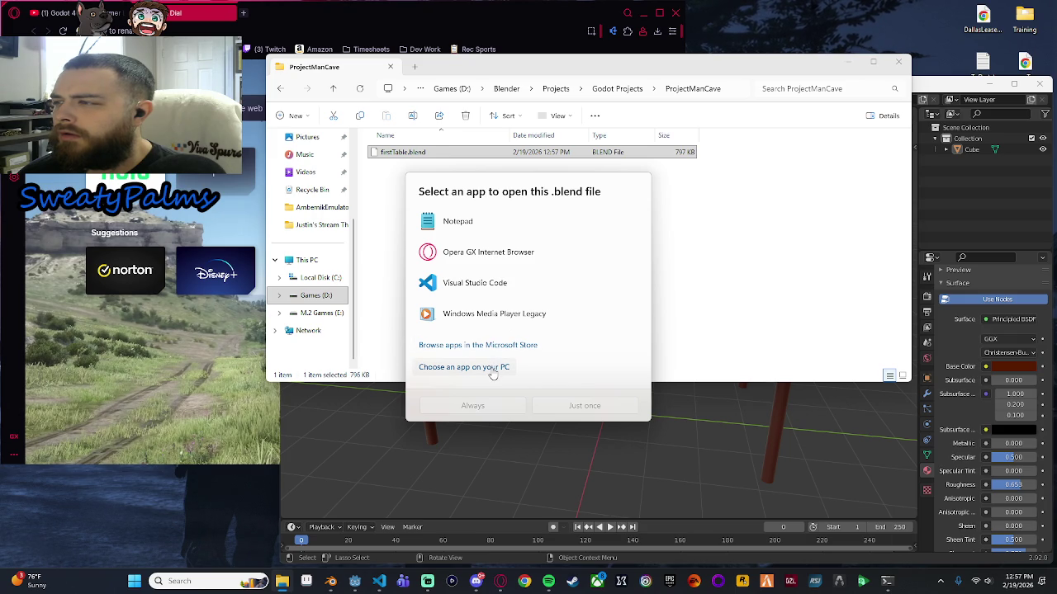
click(493, 368)
scroll(338, 277, down, 3)
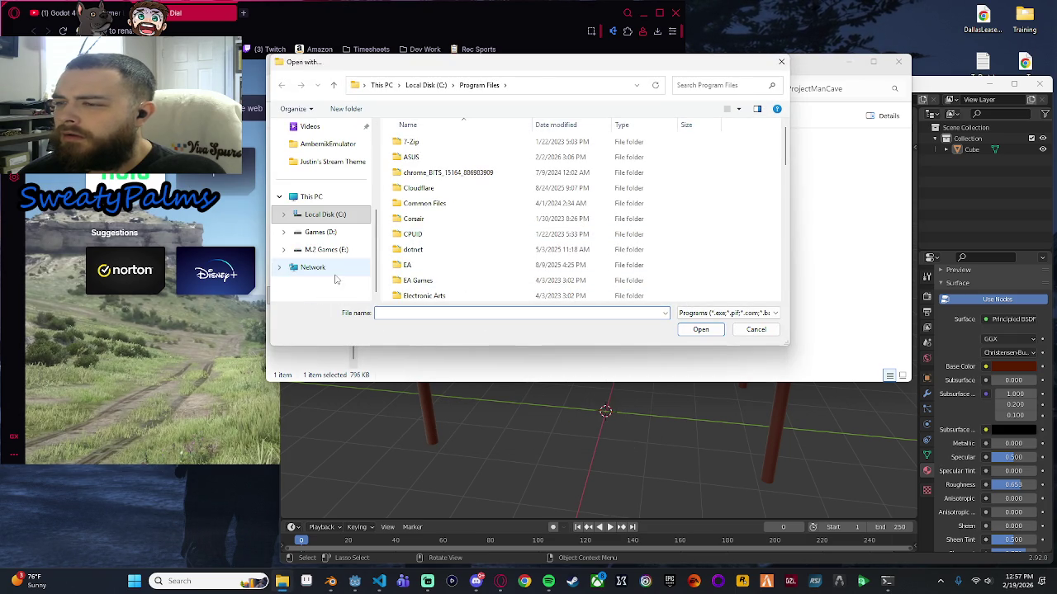
click(334, 233)
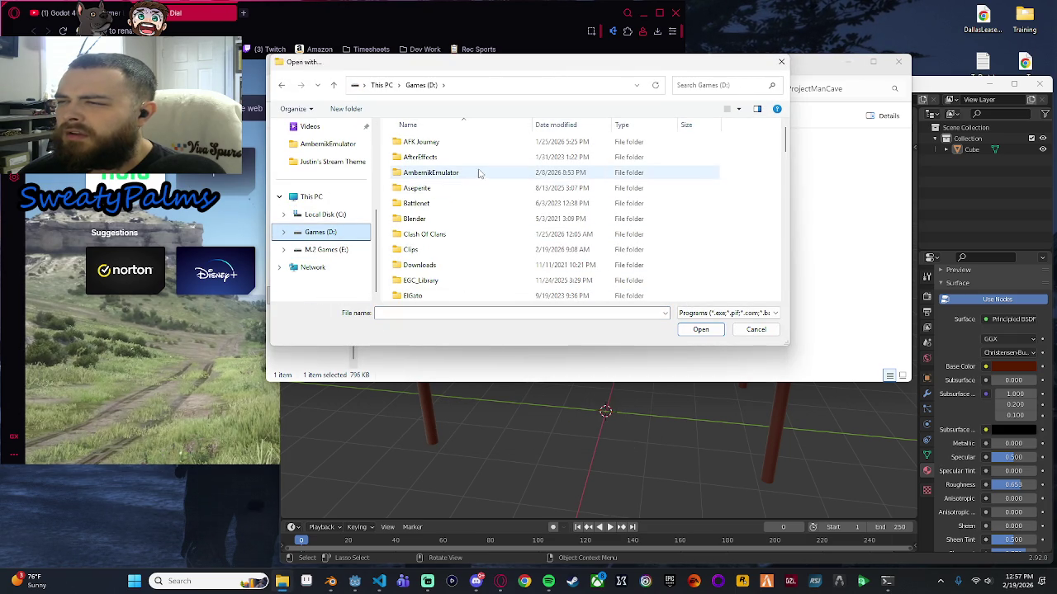
double_click(448, 222)
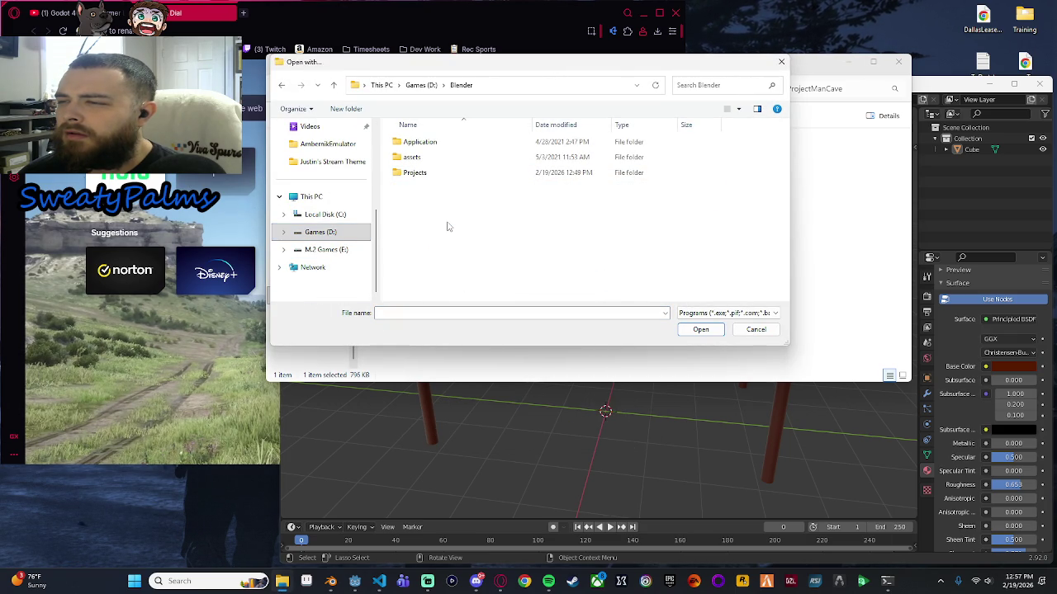
double_click(449, 144)
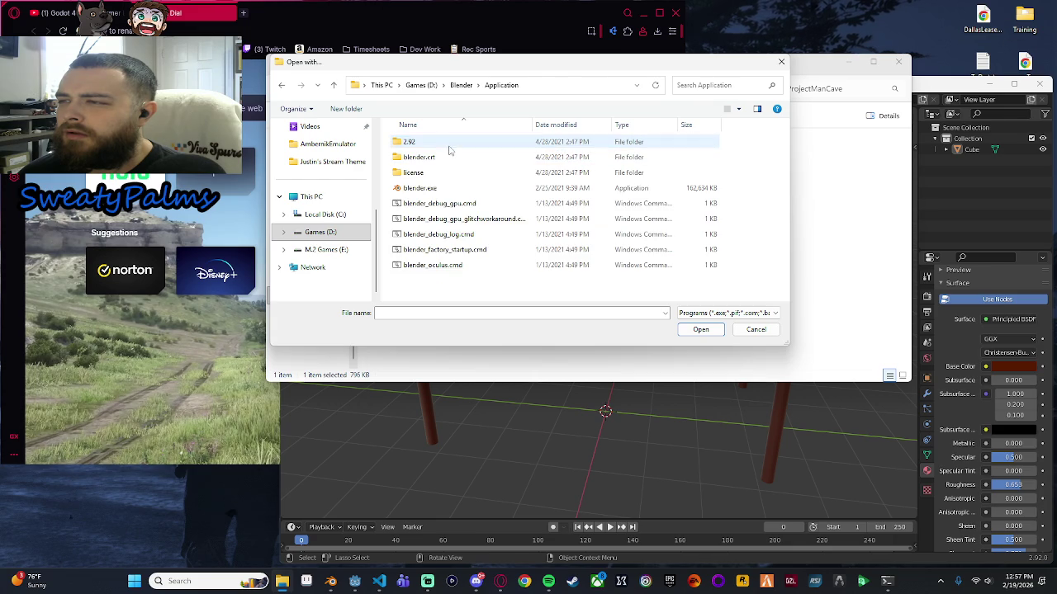
double_click(462, 189)
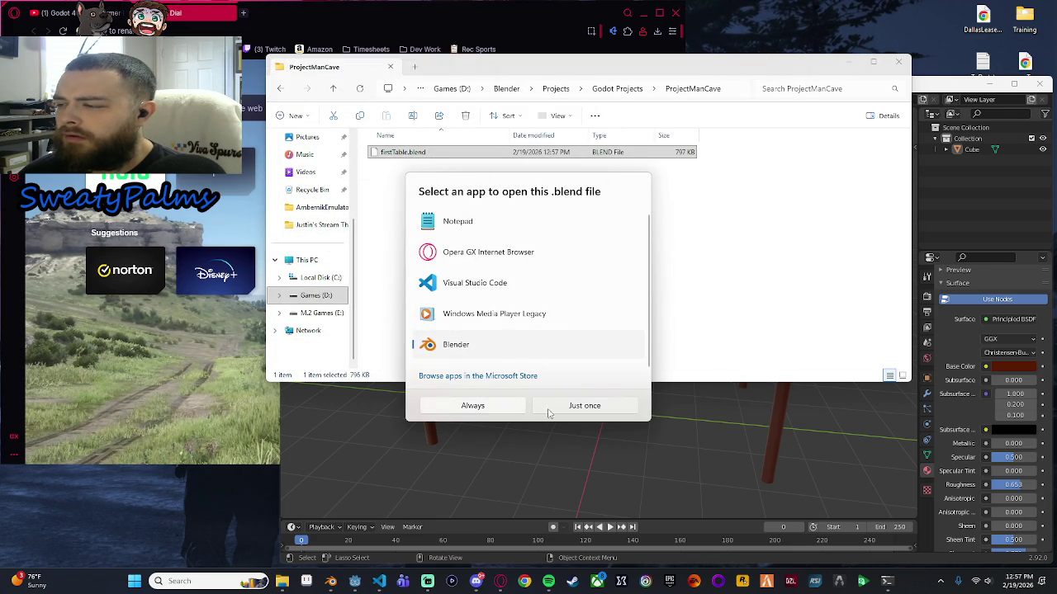
click(505, 407)
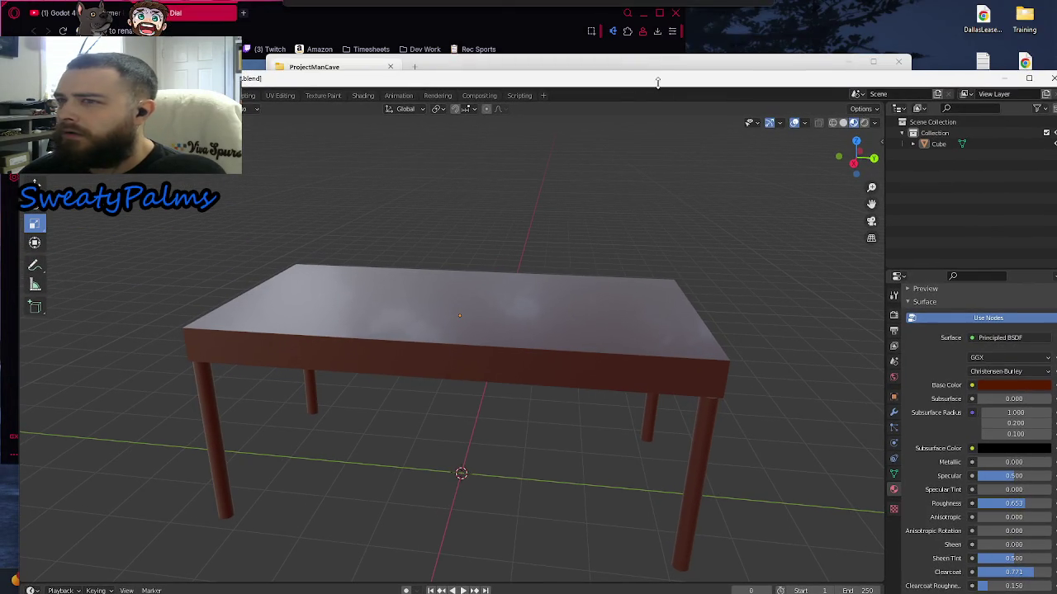
Move the firstTable.blend window aside and cancel an accidental Ctrl+Q quit prompt.
mouse_move(387, 73)
mouse_down()
mouse_move(385, 89)
mouse_move(524, 190)
mouse_move(462, 81)
mouse_up()
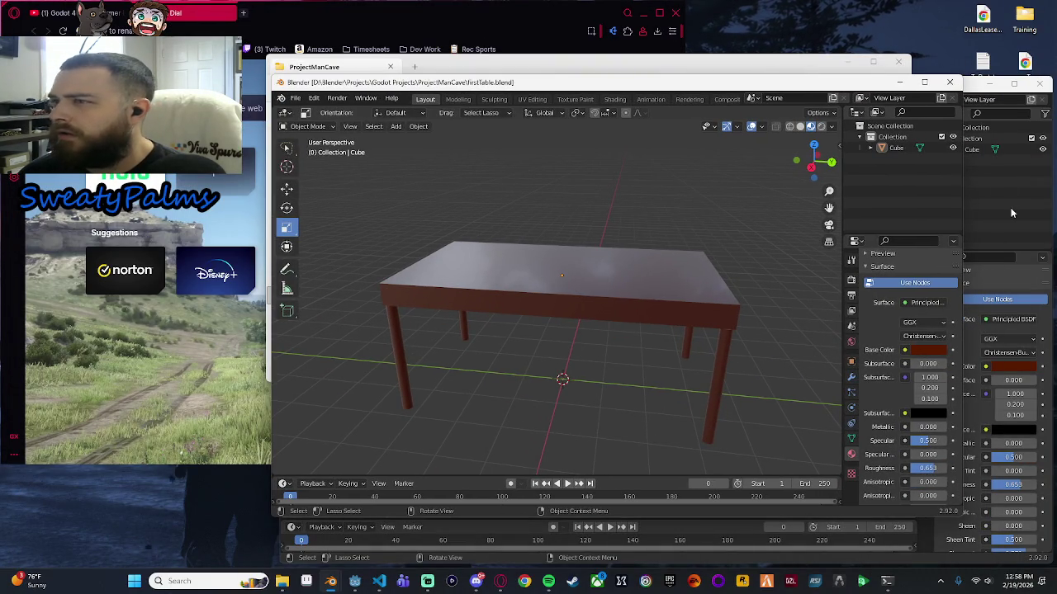
key(ctrl+q)
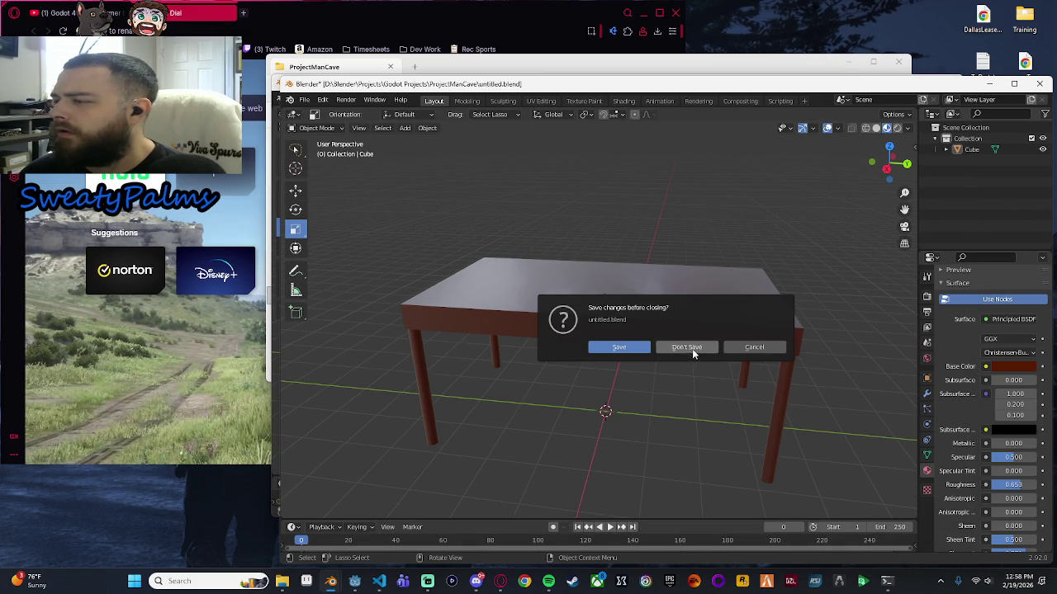
key(Return)
click(923, 499)
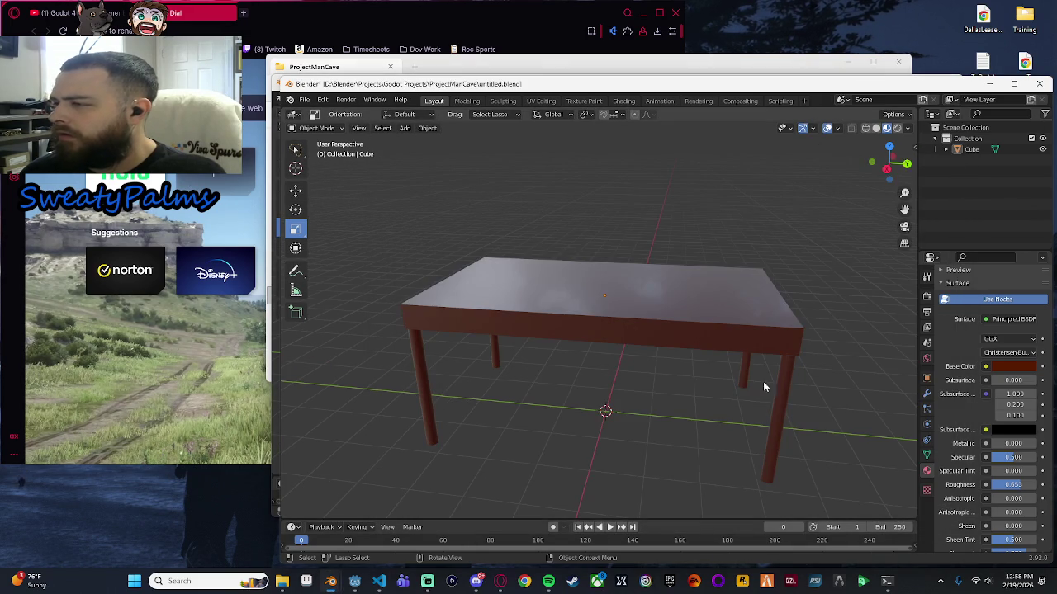
Close the untitled.blend window with Don't Save and enlarge the firstTable.blend window.
mouse_move(893, 90)
mouse_down()
mouse_move(525, 261)
mouse_move(676, 321)
mouse_move(826, 124)
mouse_move(779, 102)
mouse_up()
click(926, 93)
click(575, 355)
mouse_move(573, 83)
mouse_down()
mouse_move(628, 101)
mouse_move(662, 135)
mouse_move(660, 17)
mouse_move(858, 240)
mouse_move(850, 49)
mouse_move(875, 12)
mouse_up()
mouse_move(368, 443)
mouse_down()
mouse_move(339, 501)
mouse_move(266, 491)
mouse_up()
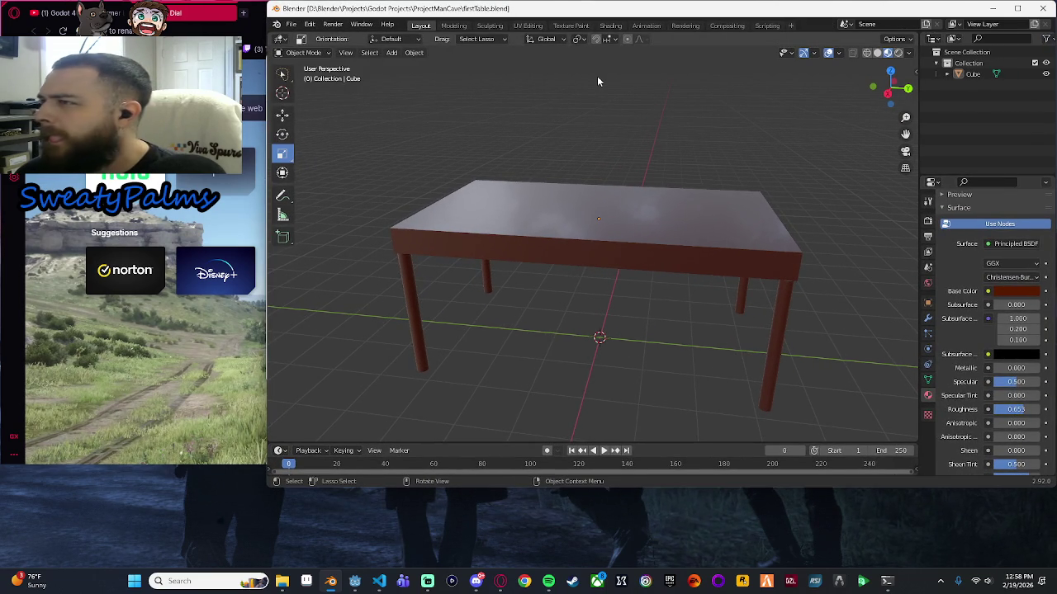
Cancel the File Open browser, open ProjectManCave in Explorer, and save firstTable.blend.
click(291, 24)
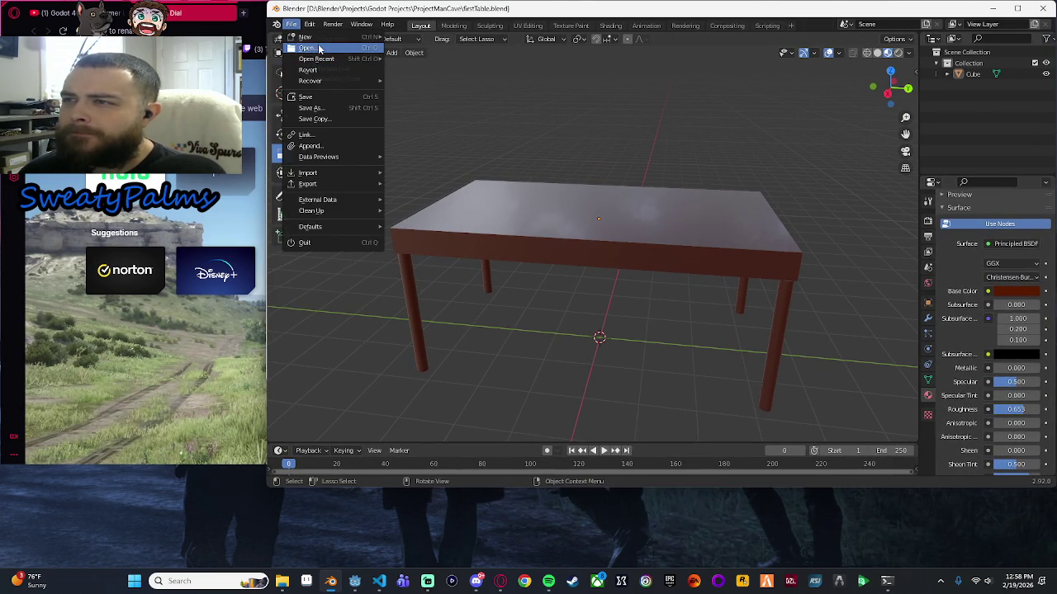
click(320, 50)
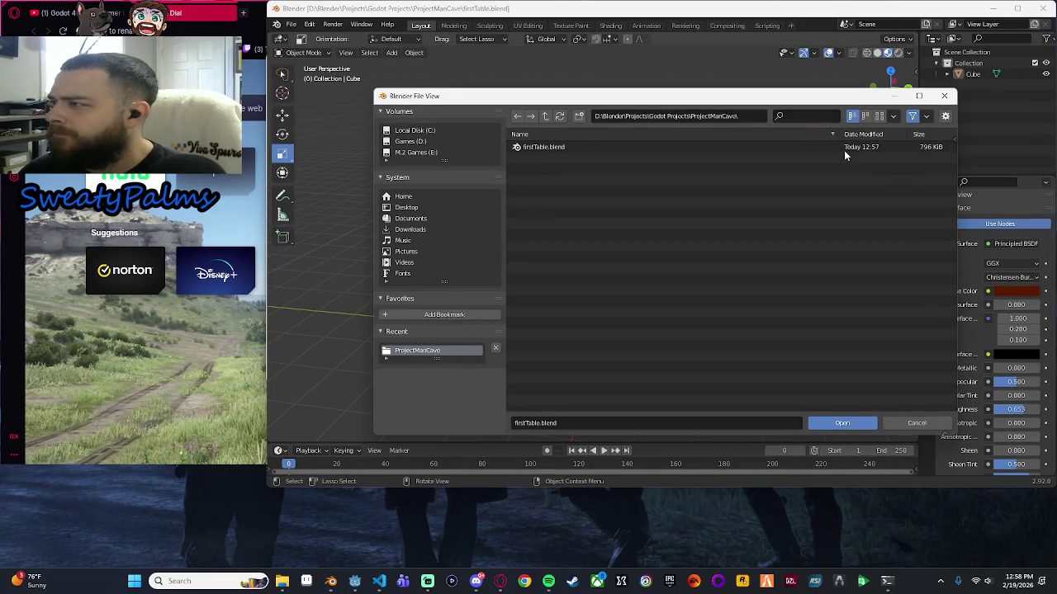
click(946, 99)
click(284, 581)
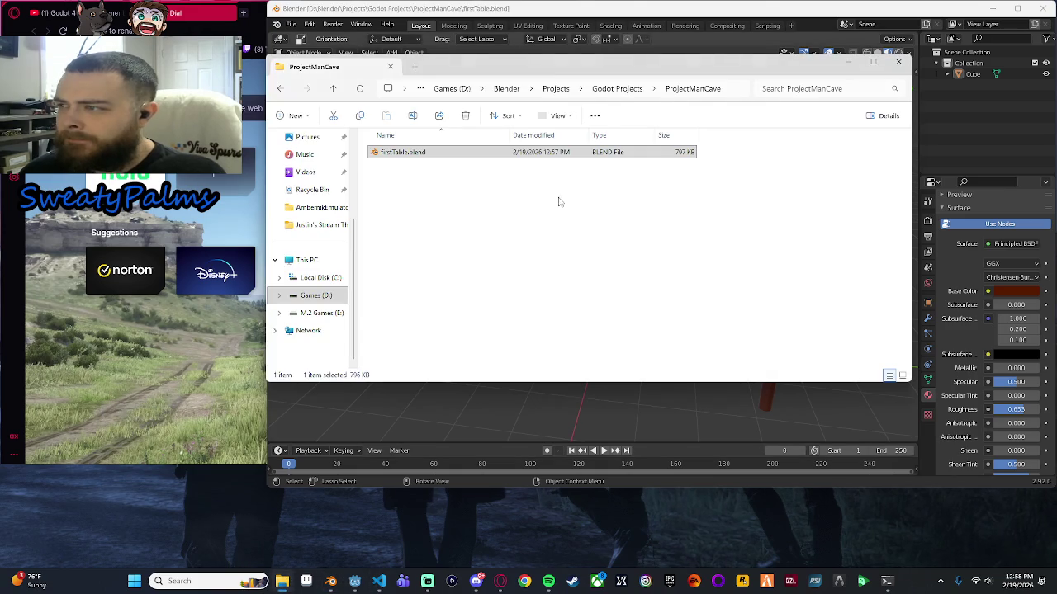
drag(554, 71, 305, 89)
click(212, 238)
click(835, 219)
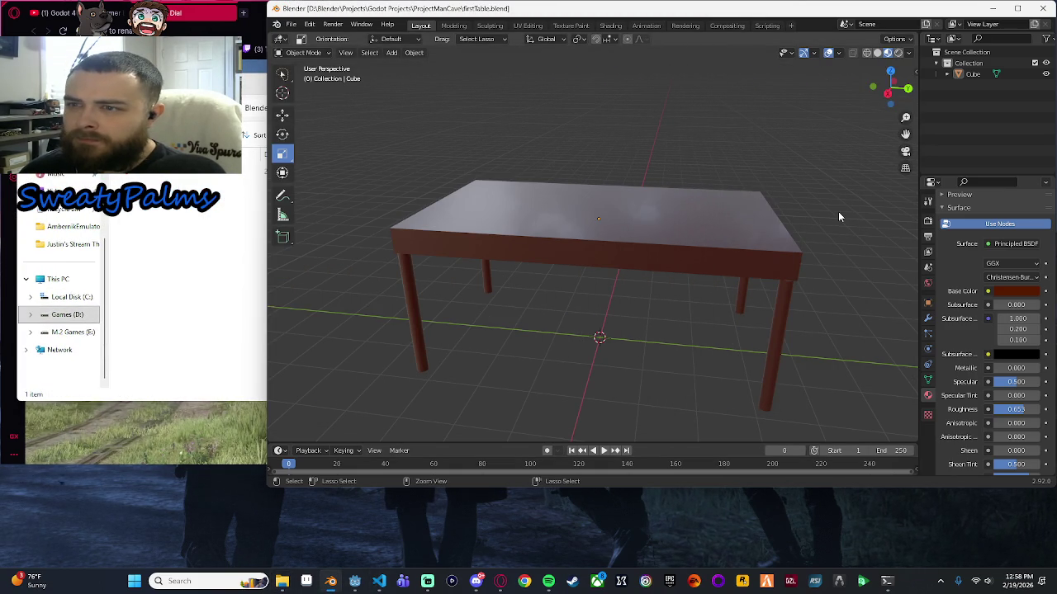
key(ctrl+s)
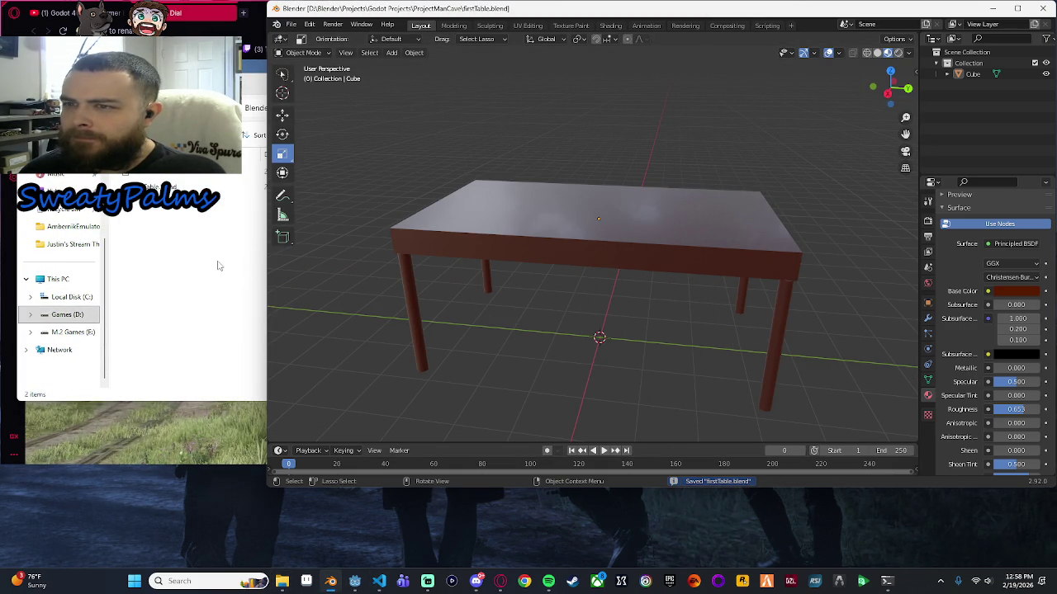
Resave firstTable.blend, then delete both its saved files from ProjectManCave.
click(219, 266)
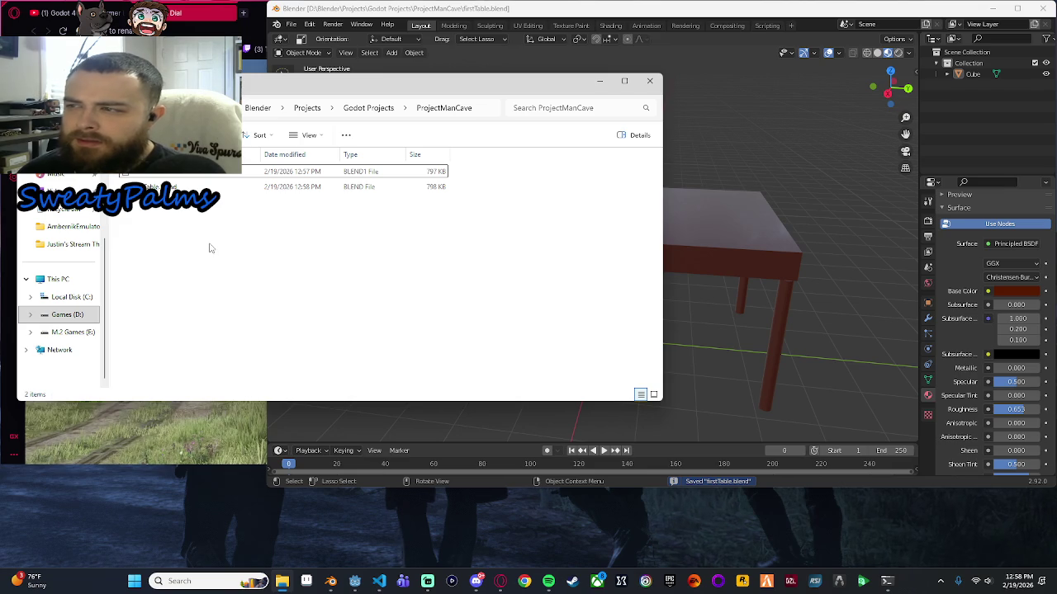
click(765, 176)
key(ctrl+s)
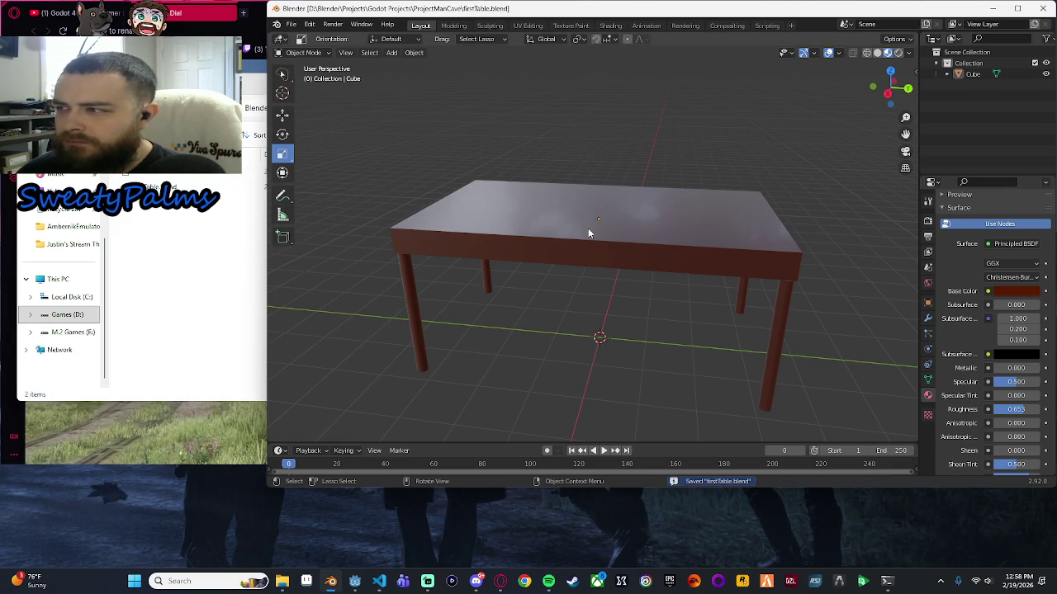
drag(587, 228, 636, 186)
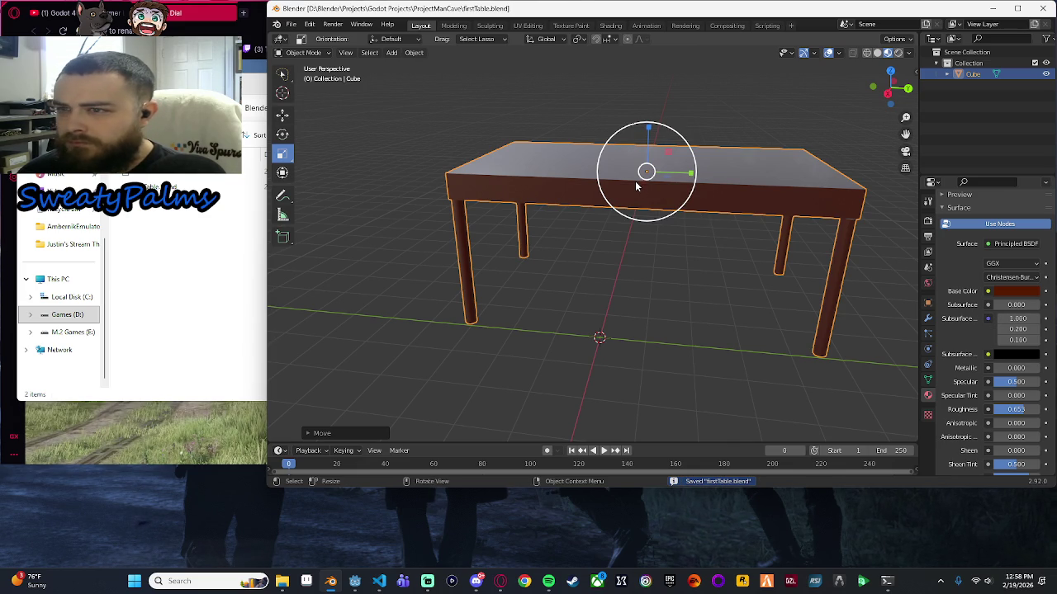
click(129, 281)
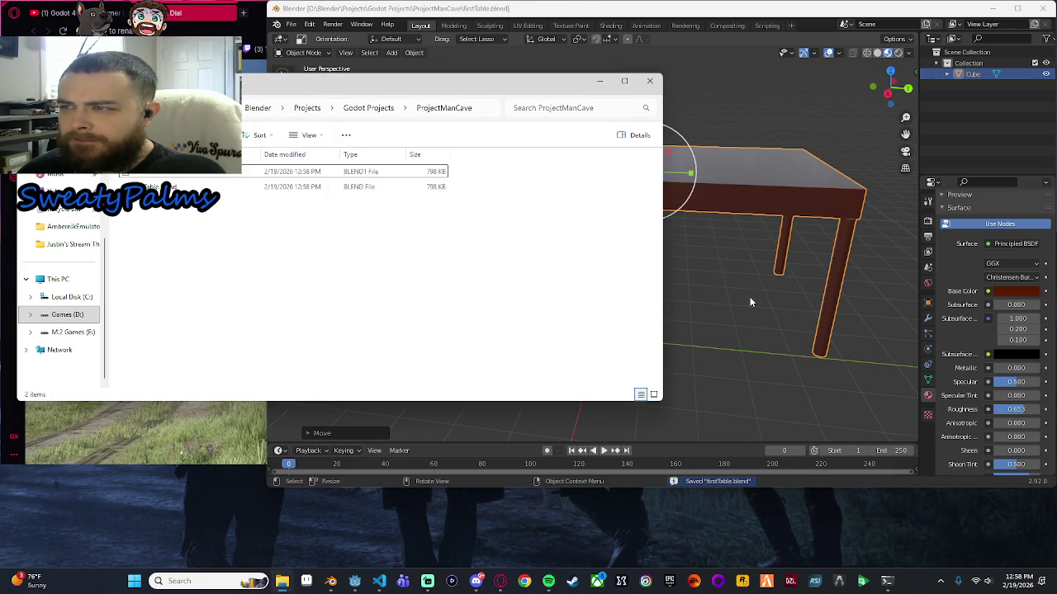
key(ctrl+a)
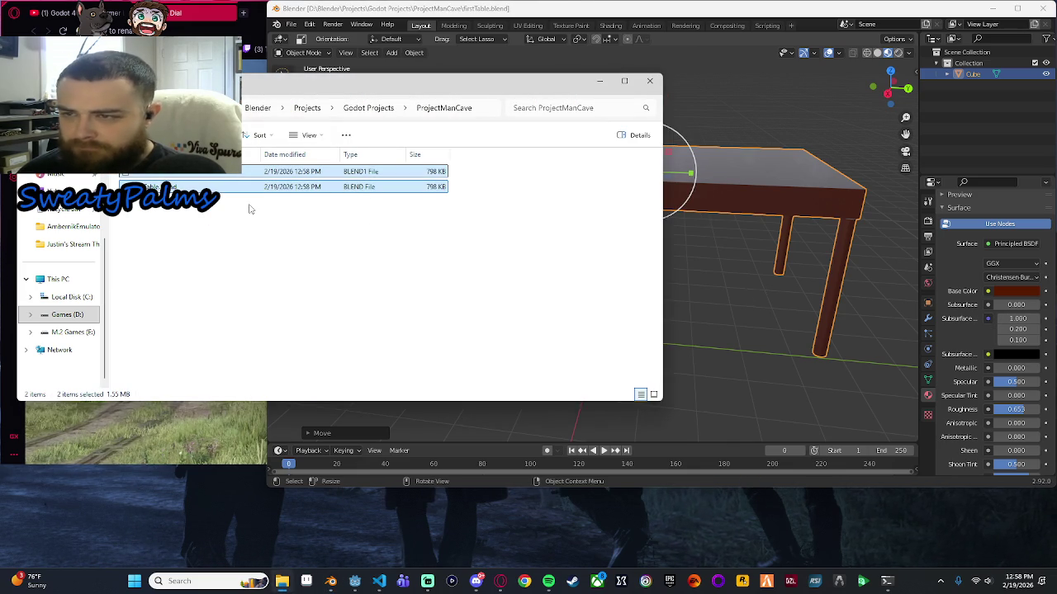
key(Delete)
Undo the table's accidental move and save firstTable.blend again.
click(754, 253)
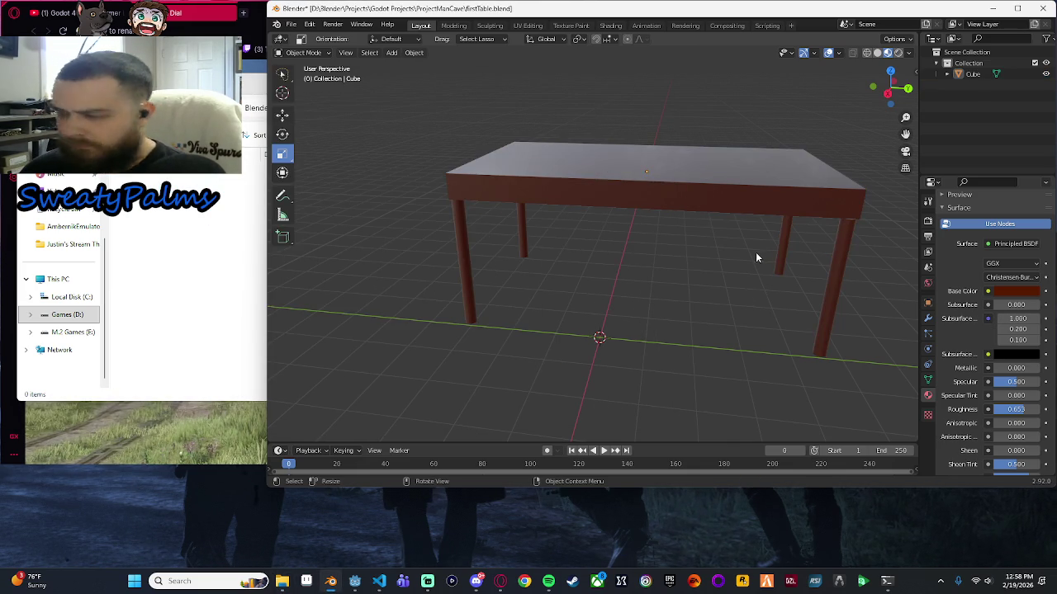
key(ctrl+z)
key(ctrl+z)
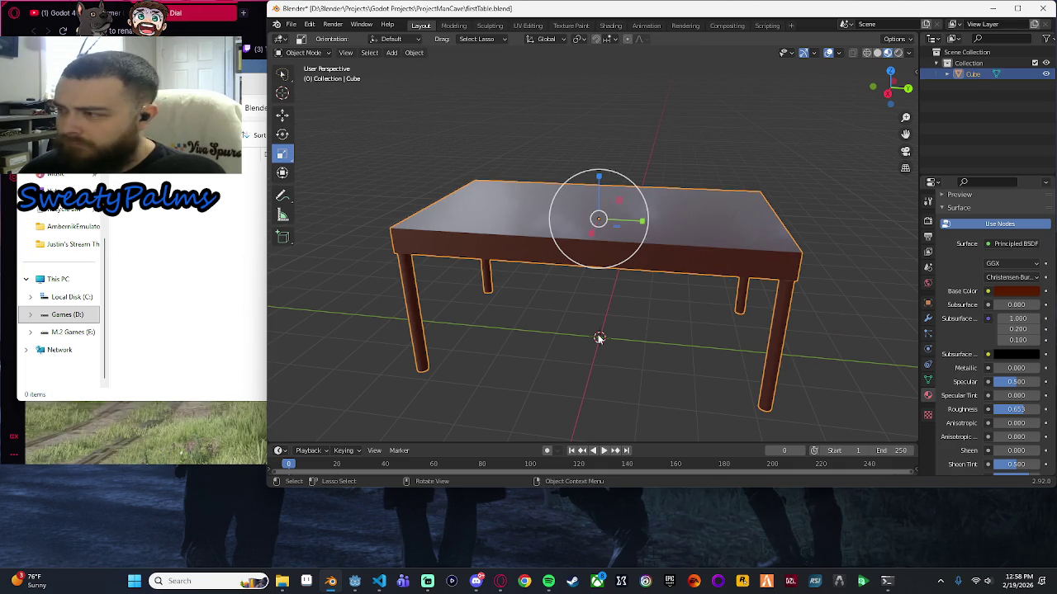
click(598, 337)
key(ctrl+s)
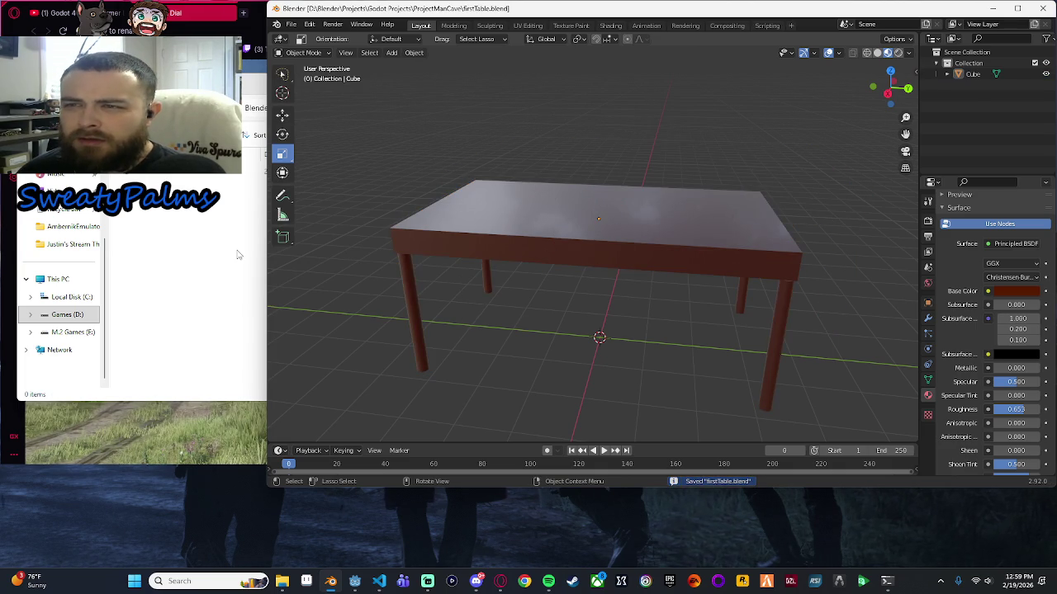
Test-move the table, undo both moves to recentre it, save, and check the folder.
click(532, 264)
drag(531, 264, 710, 177)
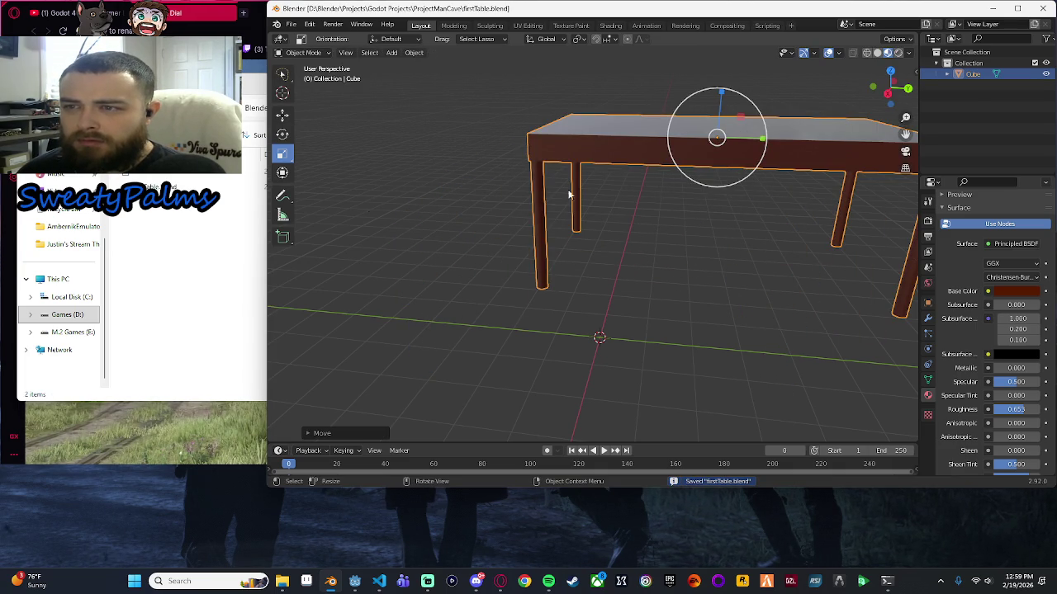
mouse_move(717, 137)
mouse_down()
mouse_move(690, 196)
mouse_move(553, 271)
mouse_up()
click(554, 271)
key(ctrl+z)
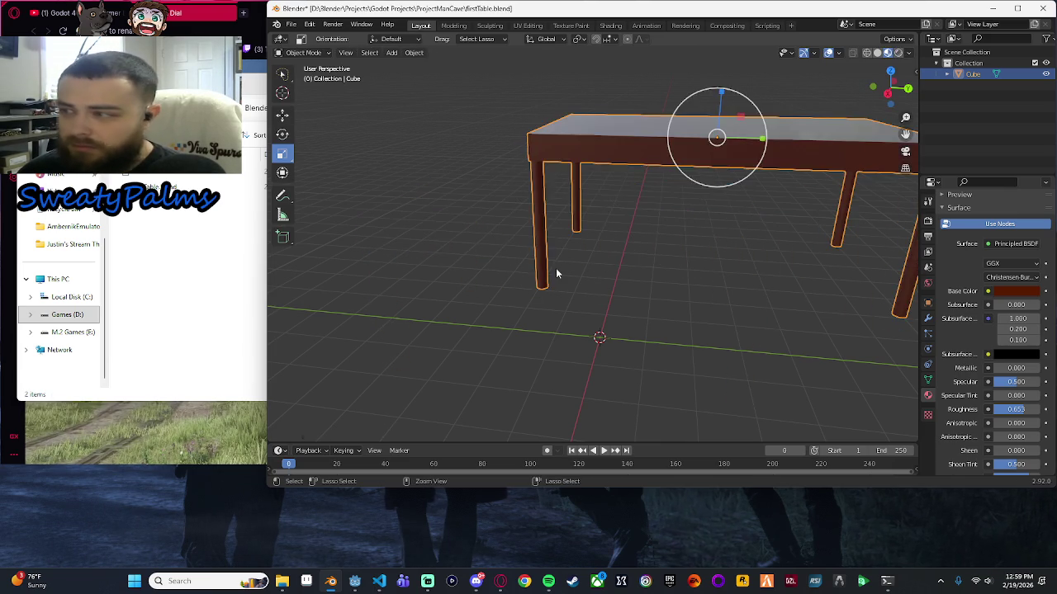
key(ctrl+z)
key(ctrl+s)
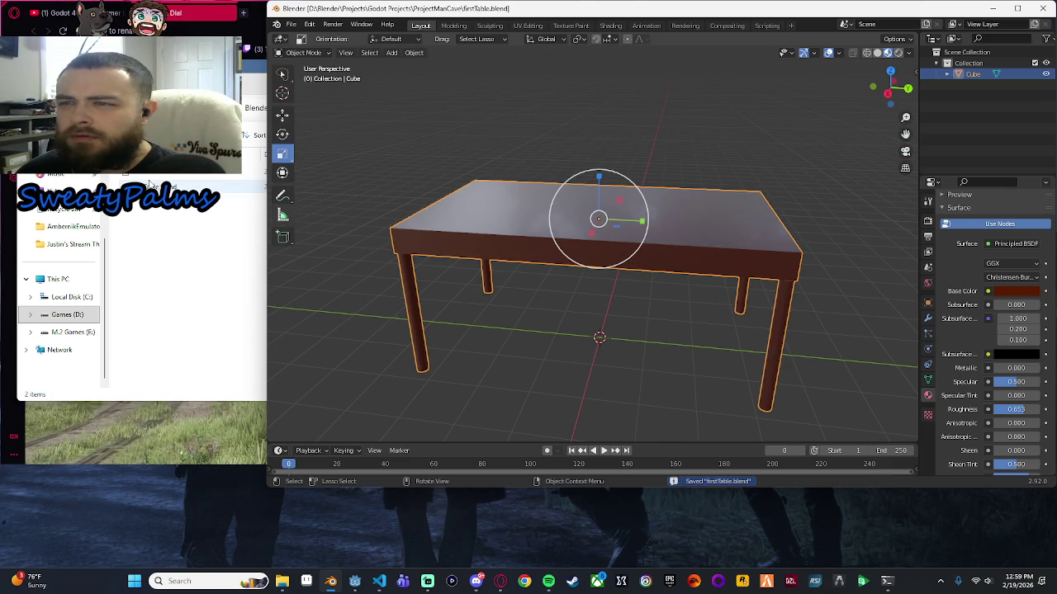
click(195, 175)
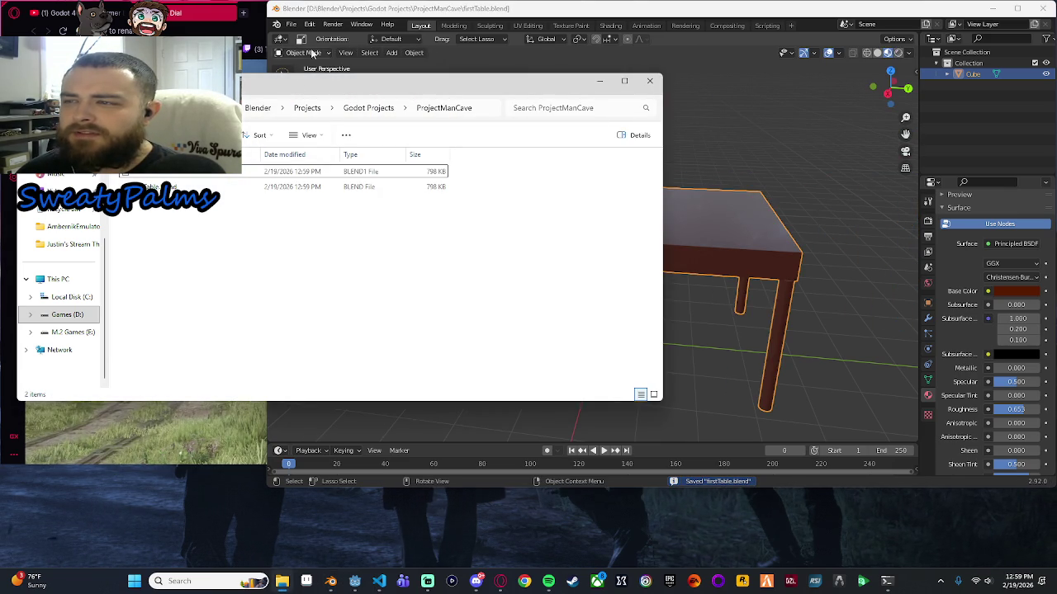
click(251, 15)
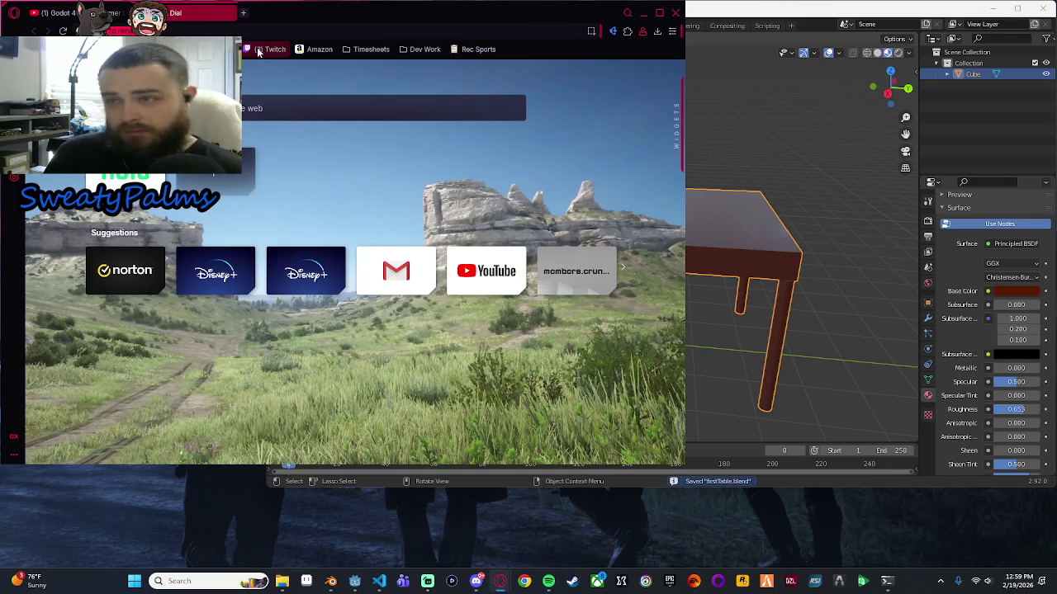
Search 'why does blender make blend1 files', then close the tab and reopen ProjectManCave.
text(wwhl)
key(BackSpace)
key(BackSpace)
key(BackSpace)
text(why does ble)
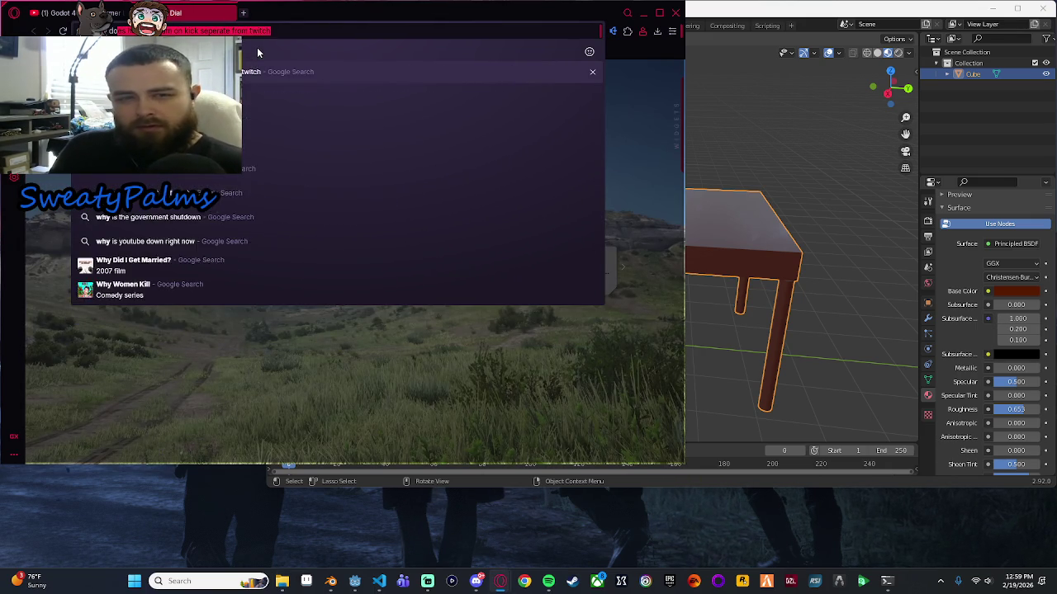
text(nder make a)
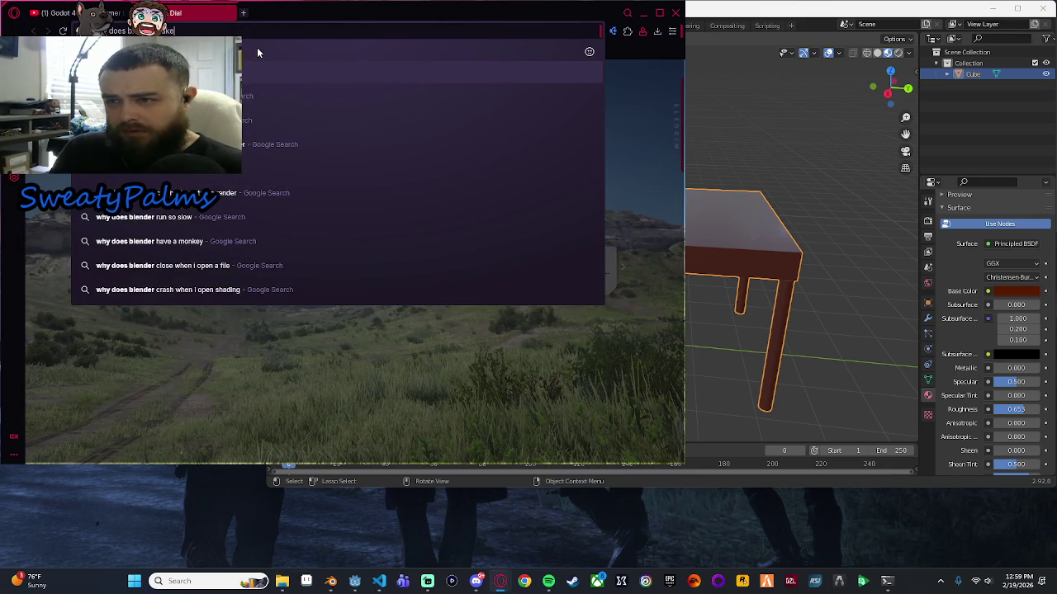
key(BackSpace)
text(blend1 files)
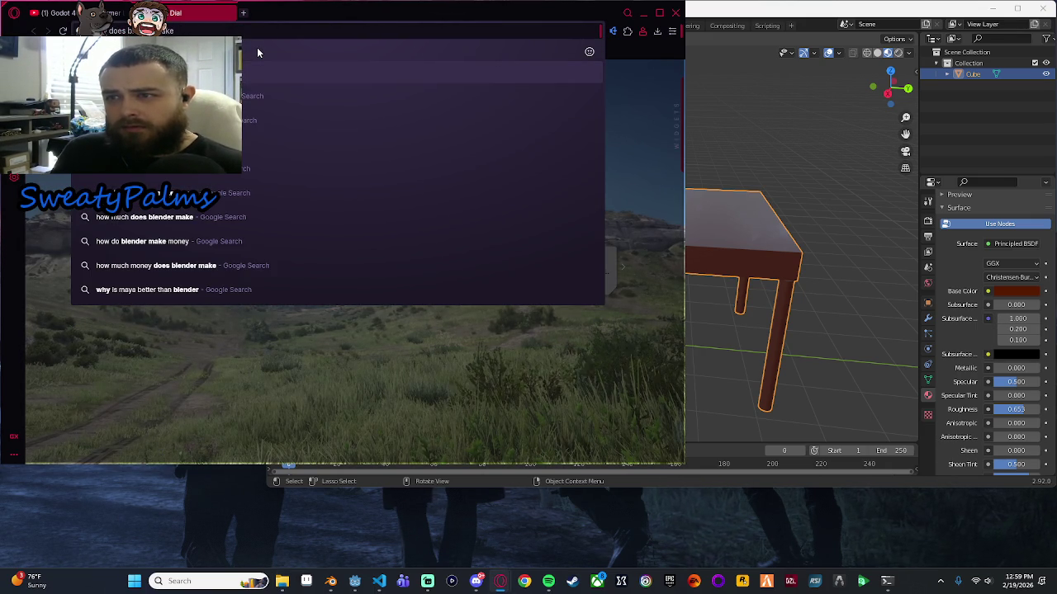
key(Return)
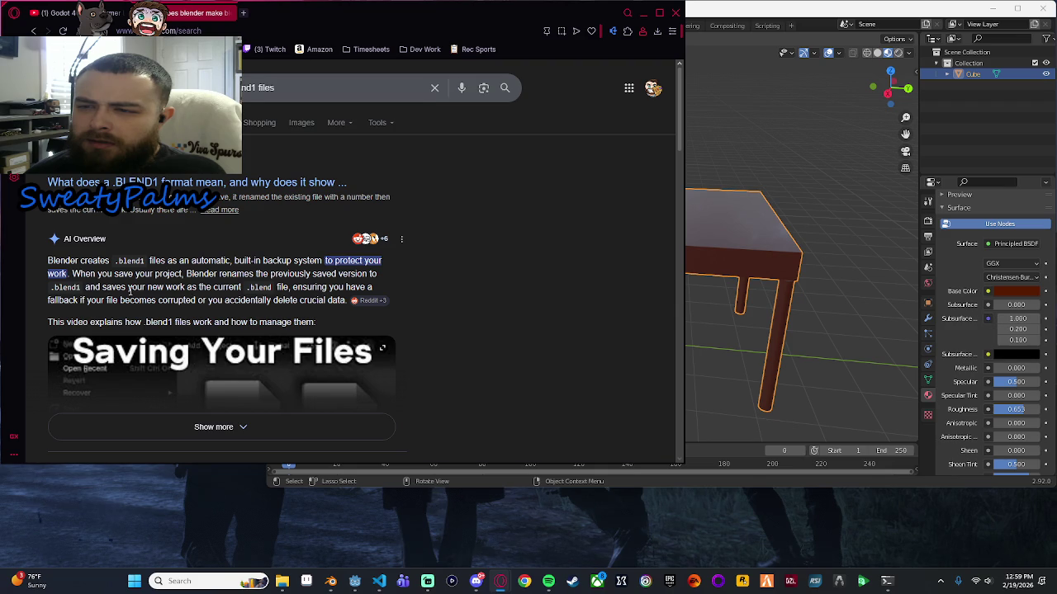
scroll(130, 291, down, 1)
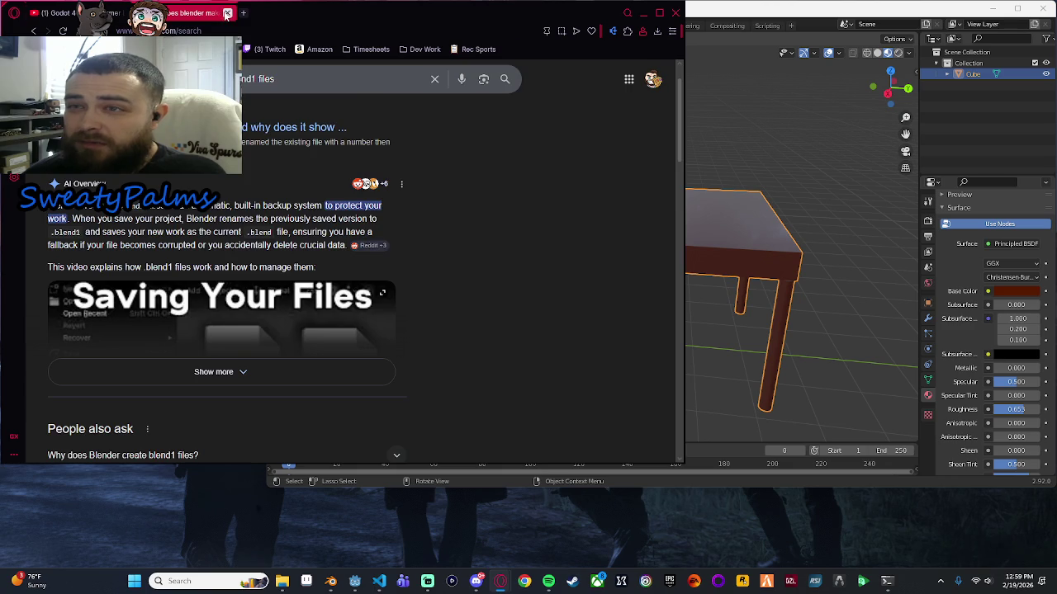
click(227, 13)
click(281, 581)
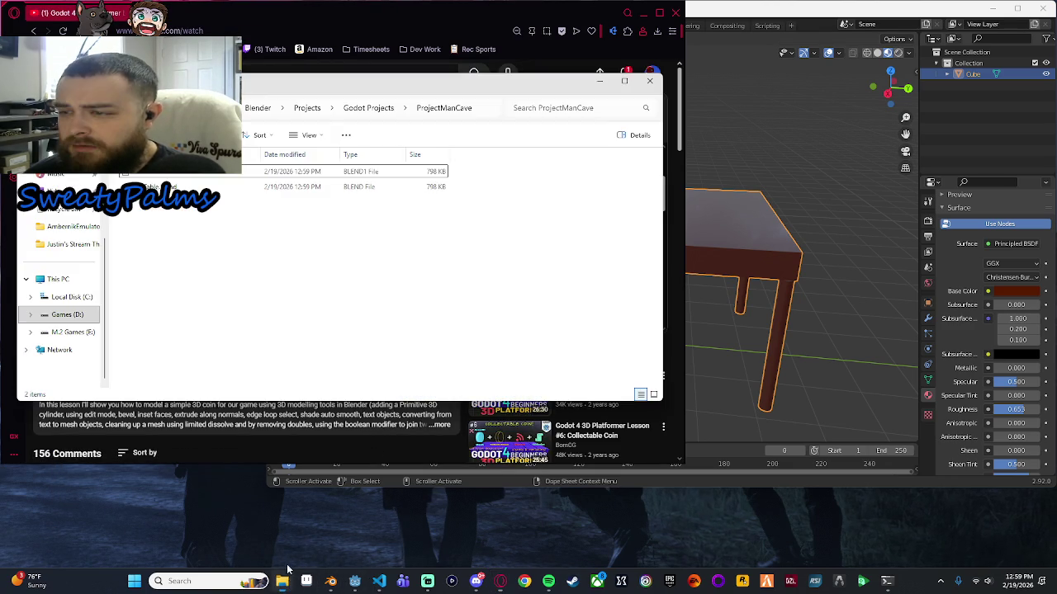
Close Explorer, resave firstTable.blend, glance at the tutorial video, and reselect the table.
click(649, 80)
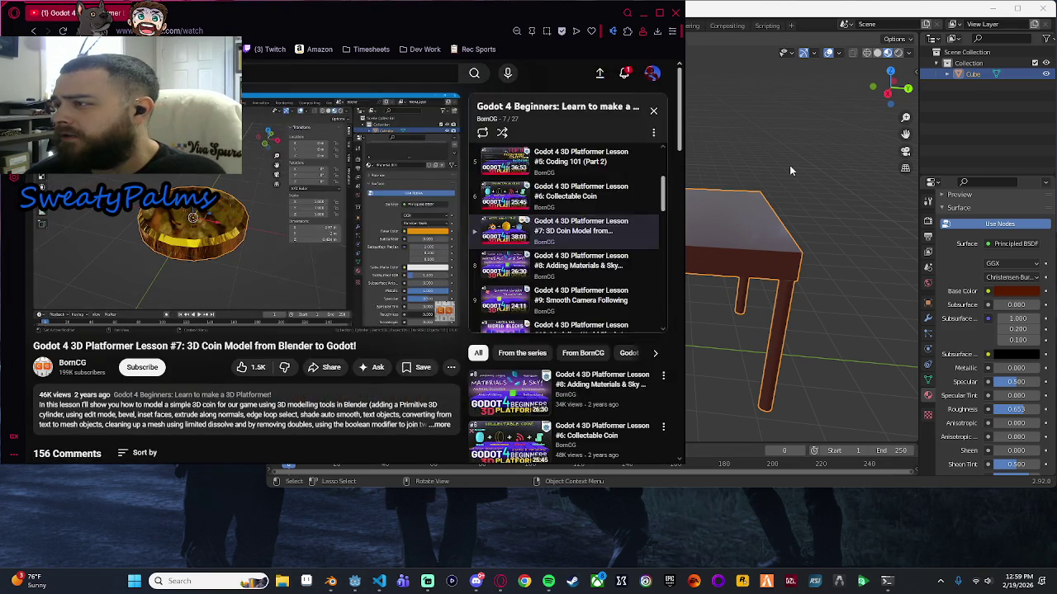
click(789, 165)
key(ctrl+s)
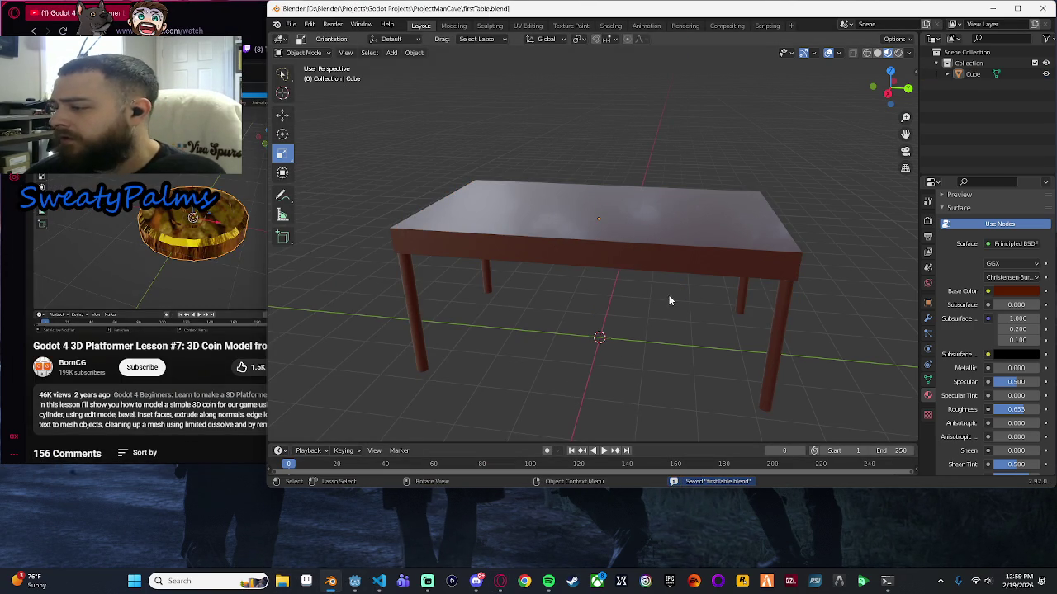
scroll(668, 295, down, 3)
scroll(723, 291, up, 3)
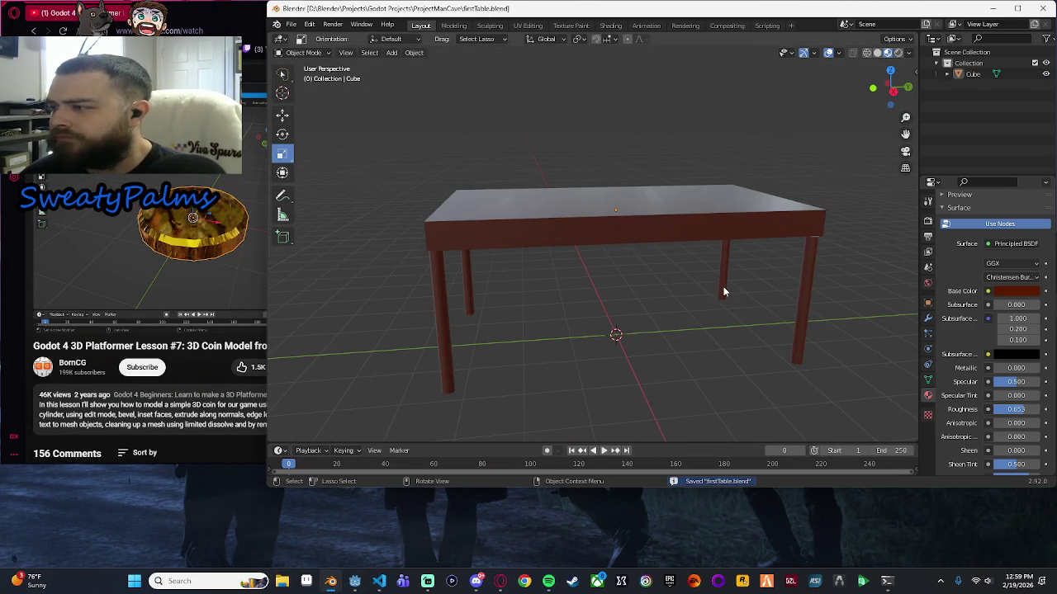
mouse_move(777, 256)
mouse_down()
mouse_move(673, 296)
mouse_move(686, 323)
mouse_move(749, 246)
mouse_up()
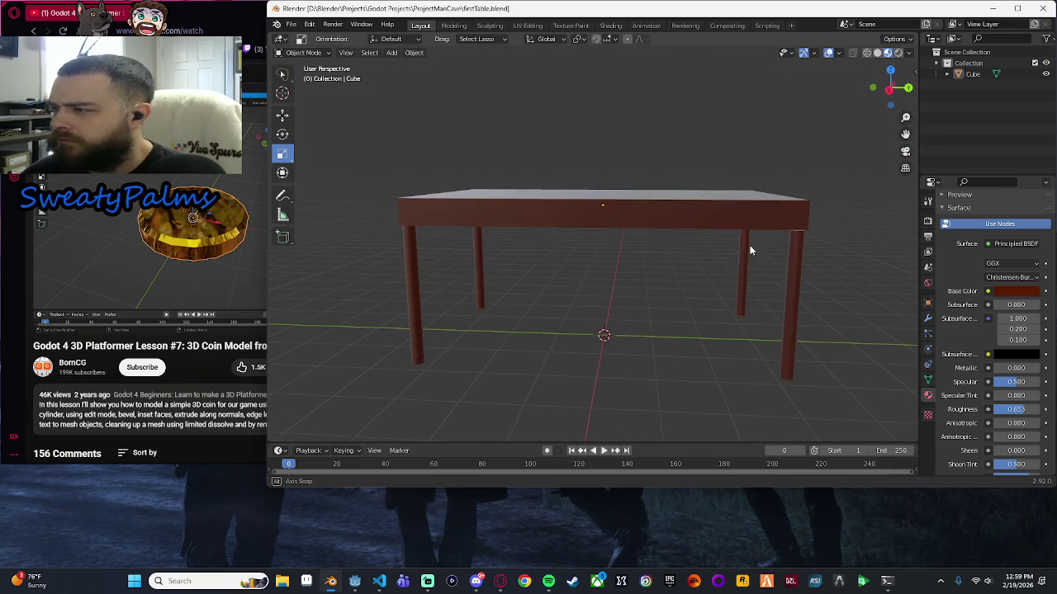
click(225, 345)
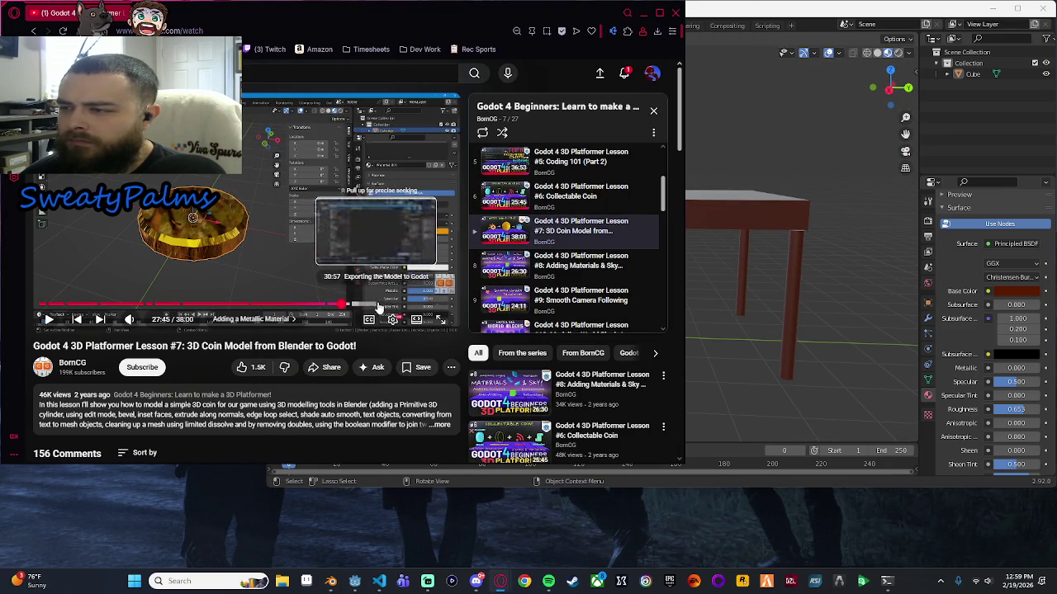
click(735, 244)
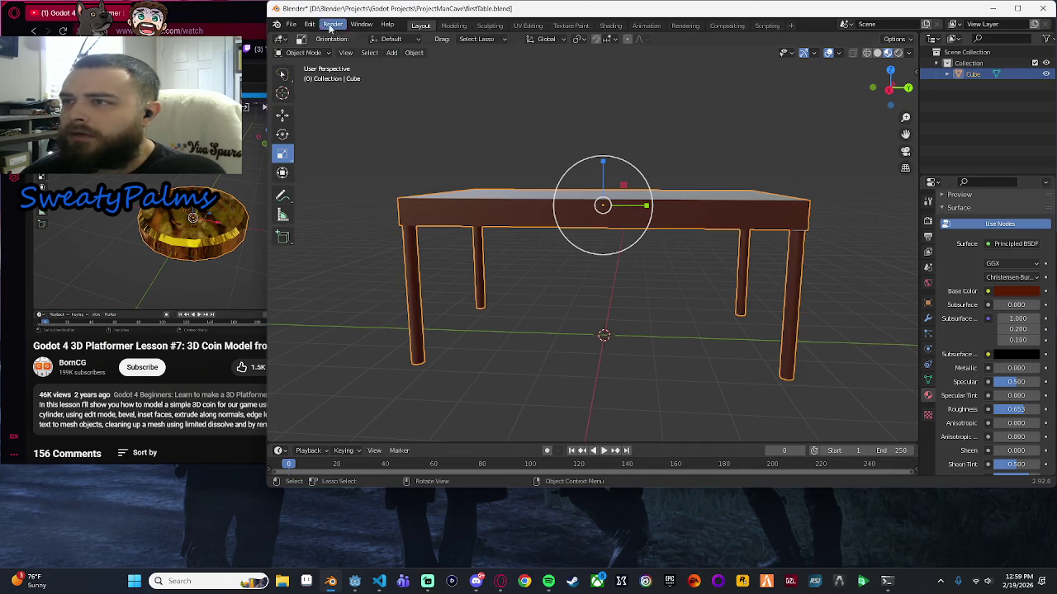
click(290, 24)
Open Blender's glTF 2.0 export dialog for the table, with firstTable.glb as the file name.
mouse_move(322, 43)
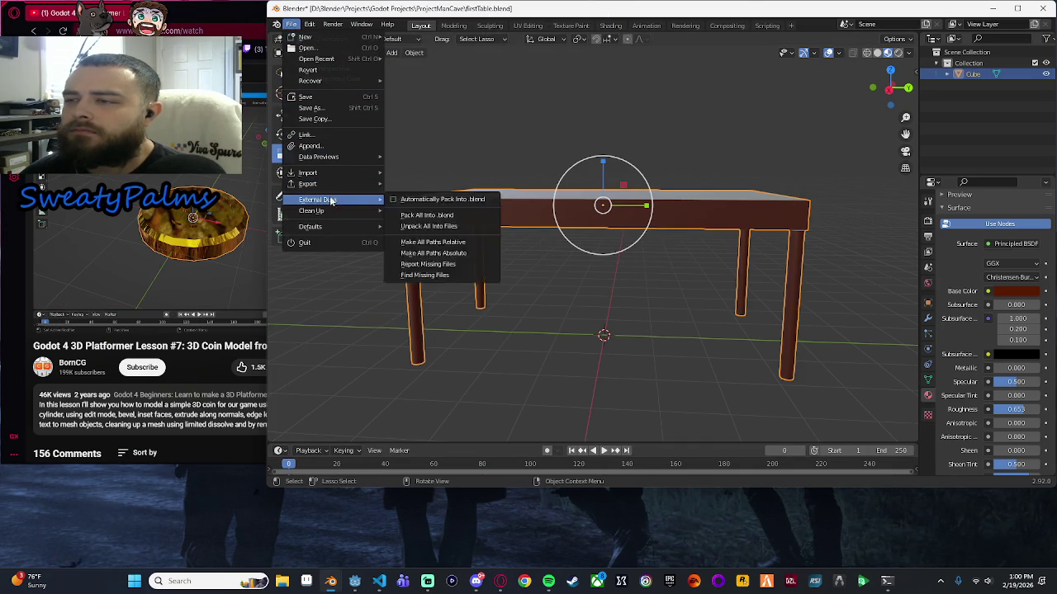
mouse_move(330, 183)
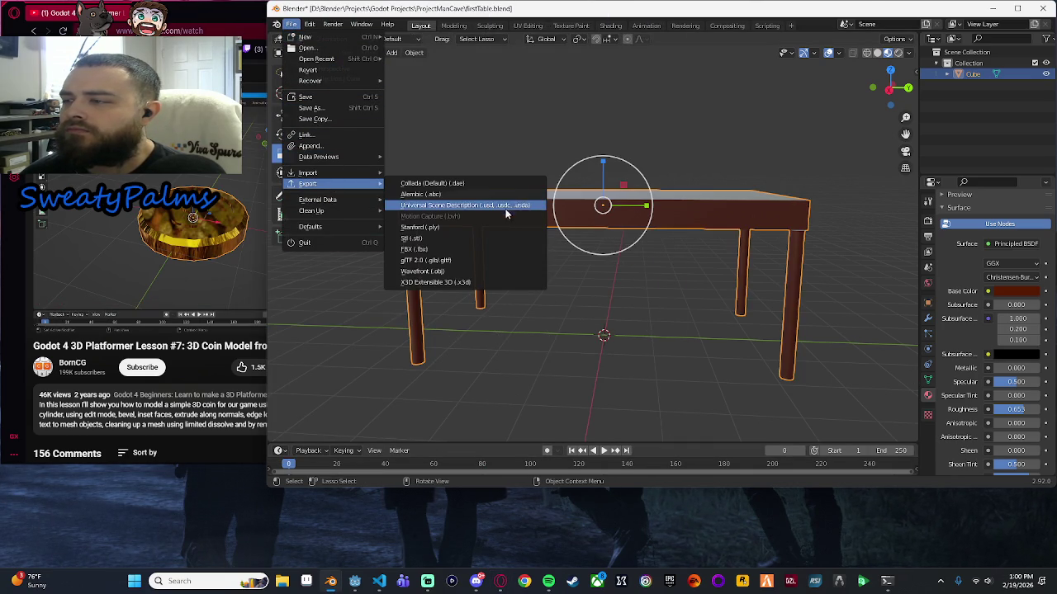
click(443, 260)
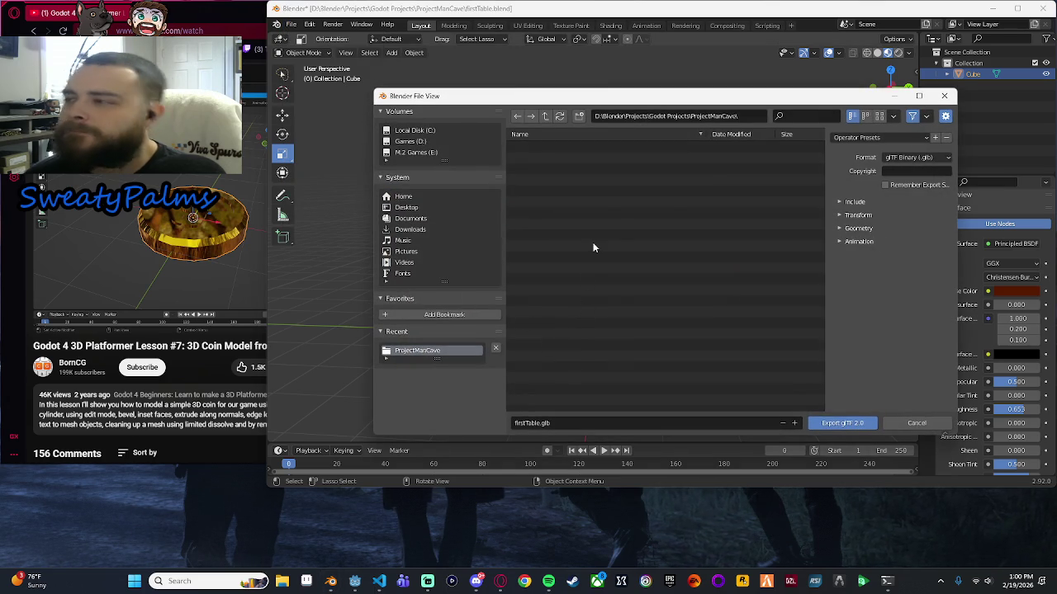
click(355, 582)
Copy the res://assets/Interactable Items path in Godot and paste it into Blender's export folder field.
scroll(97, 477, down, 2)
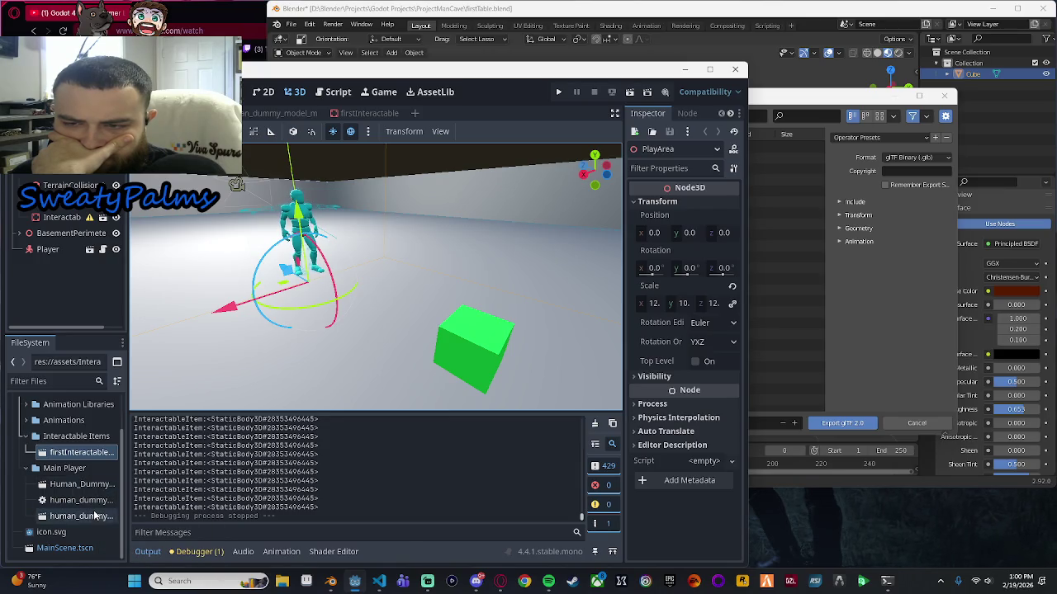
scroll(83, 495, up, 3)
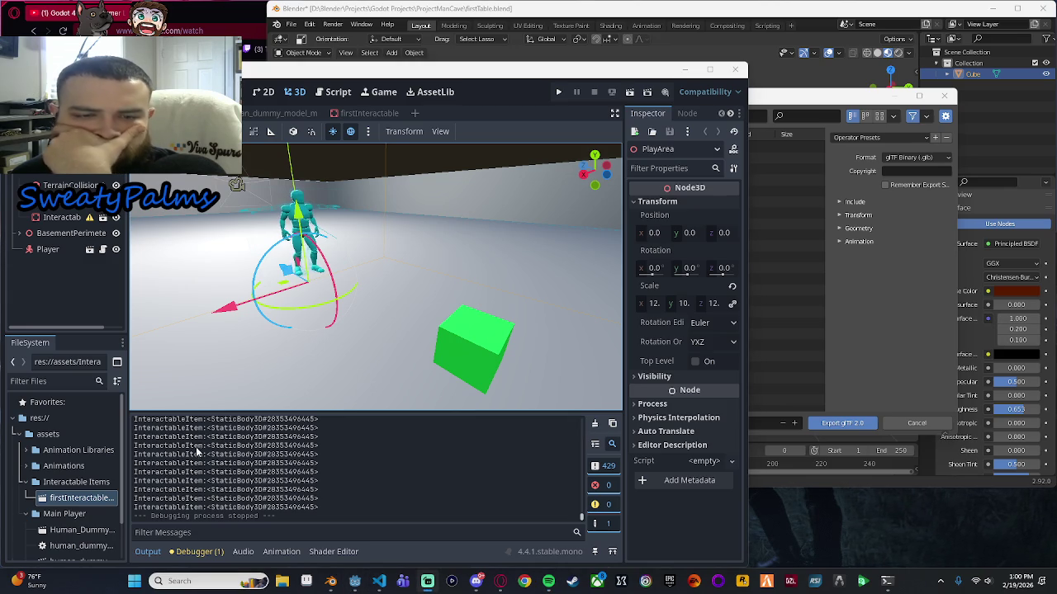
scroll(89, 531, down, 3)
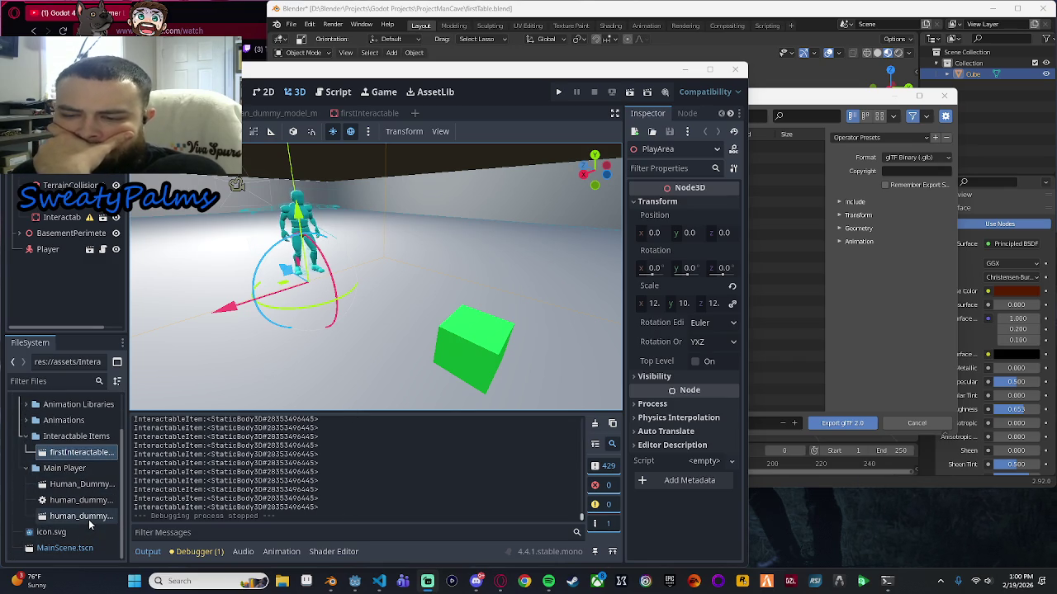
scroll(82, 495, up, 2)
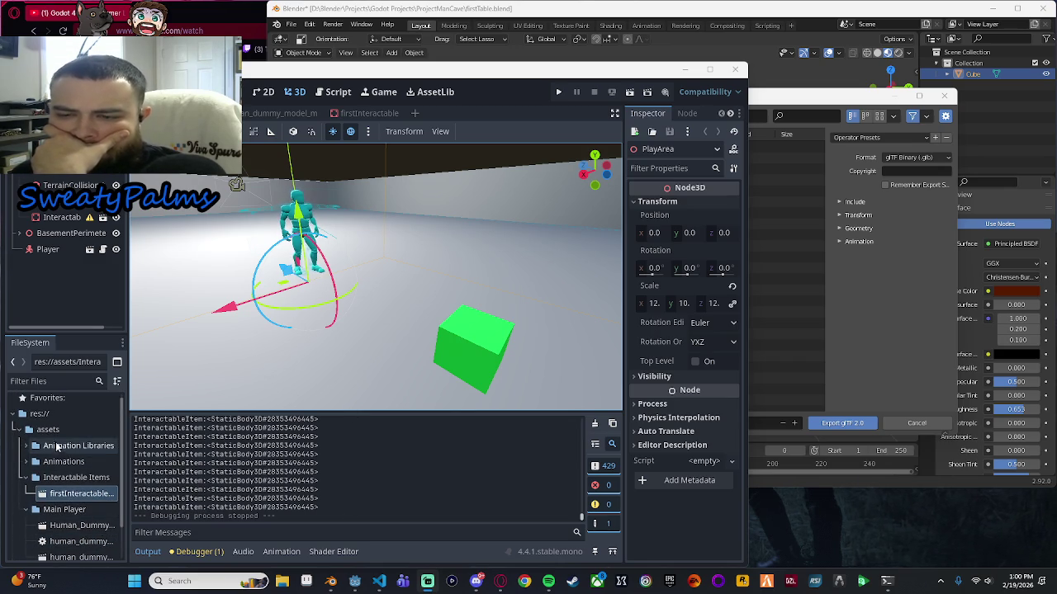
click(19, 430)
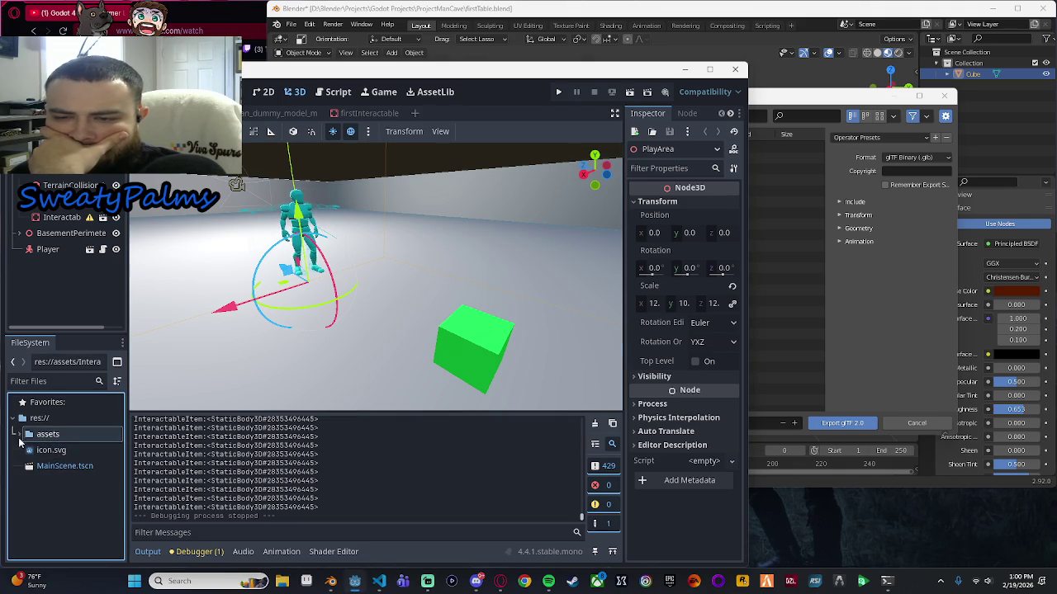
click(19, 430)
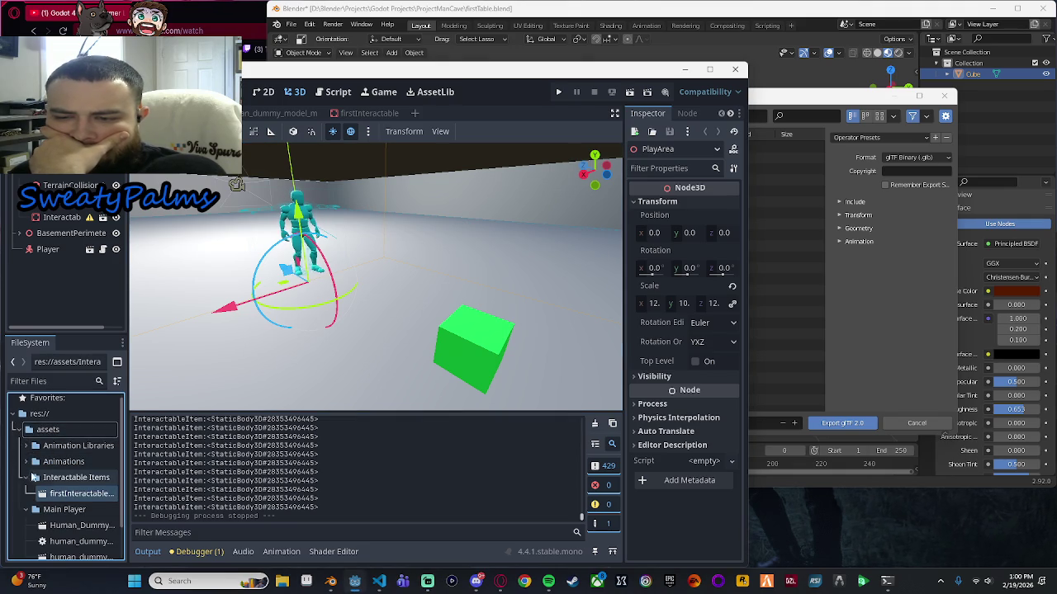
right_click(86, 482)
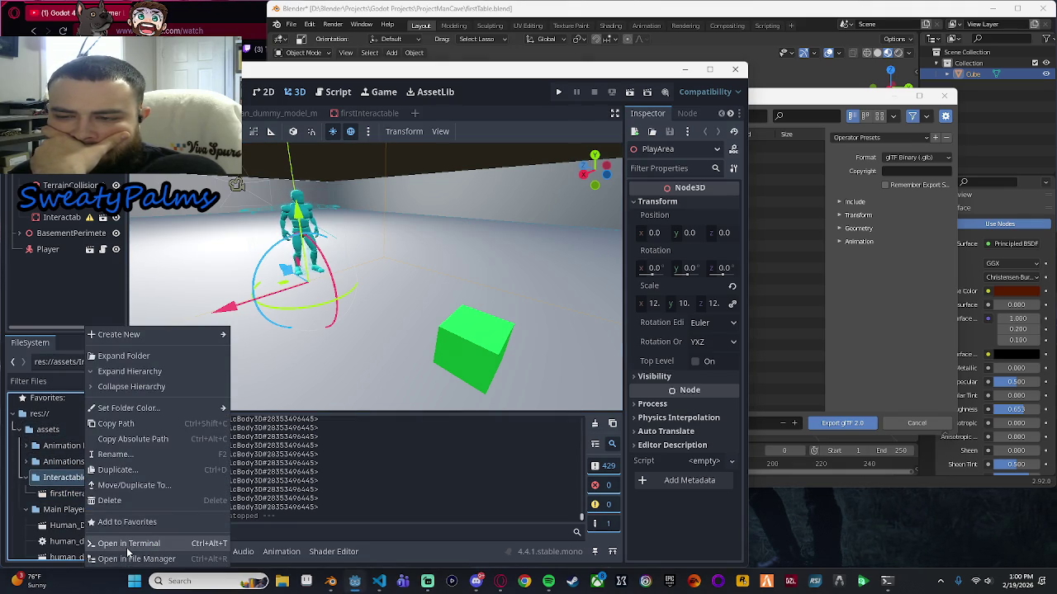
click(145, 424)
click(834, 254)
key(ctrl+v)
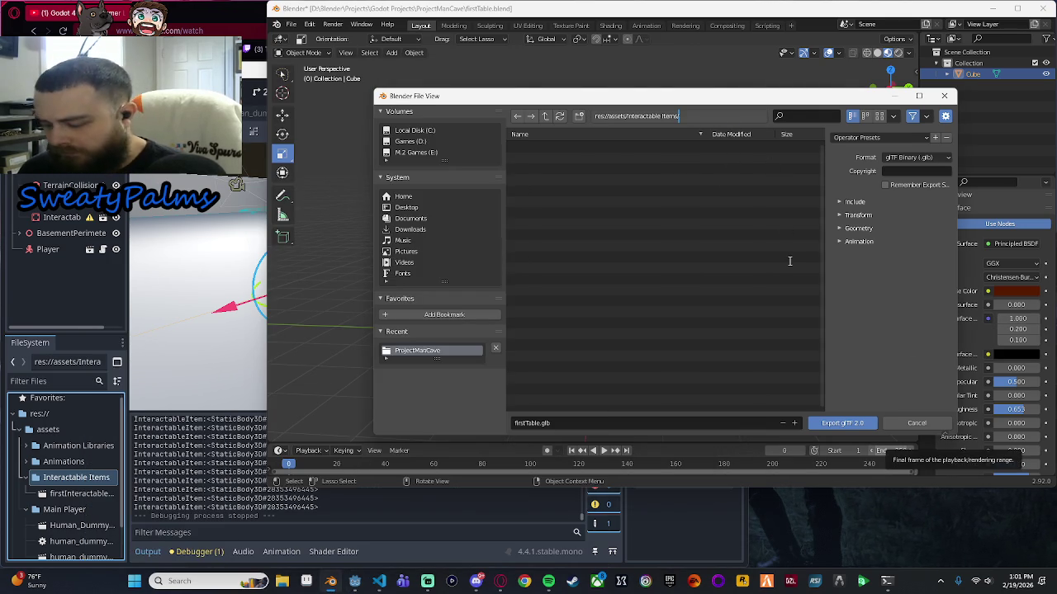
Discard the invalid res:// export path and paste the copied folder path again.
key(Return)
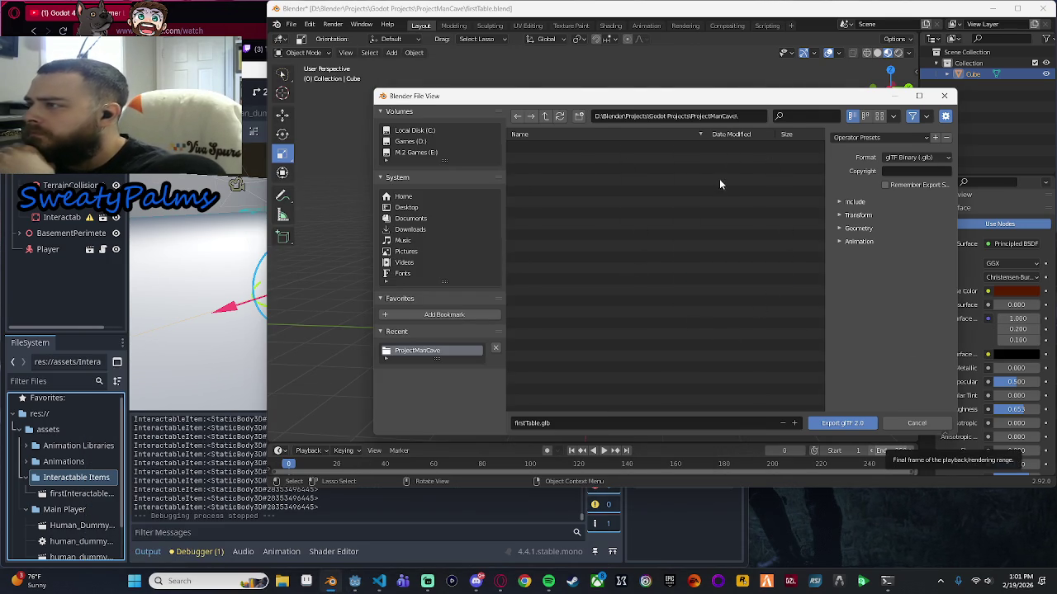
click(747, 116)
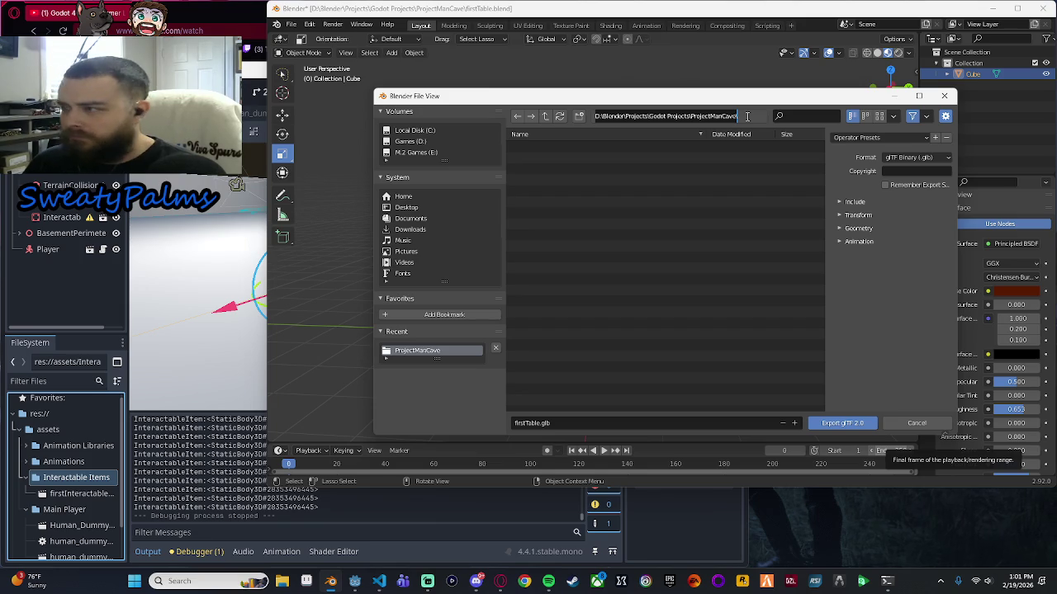
key(ctrl+v)
key(Return)
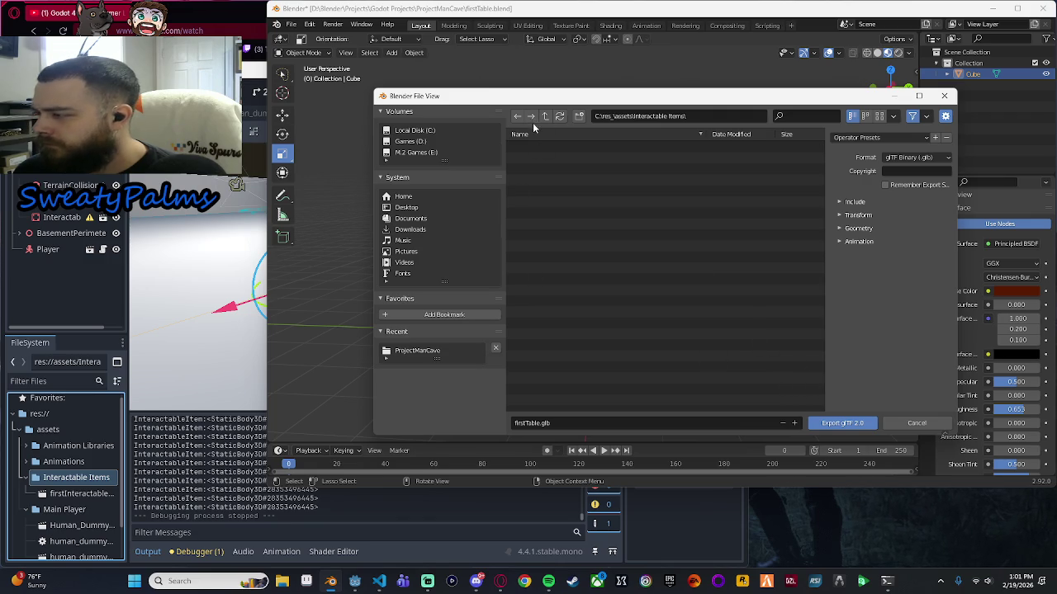
Copy the Interactable Items folder's absolute path in Godot and set it as Blender's export folder.
click(691, 115)
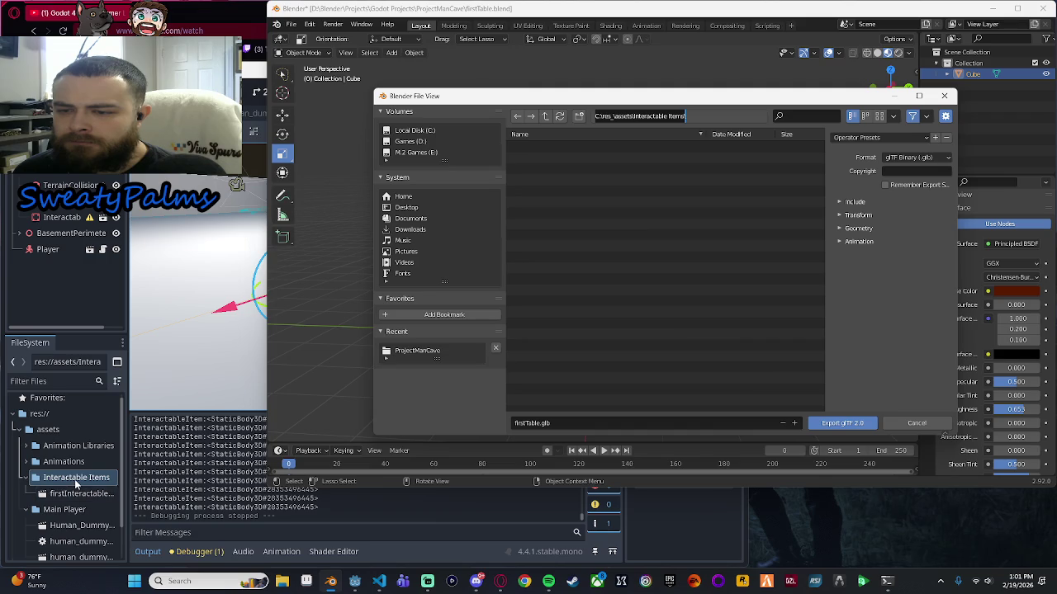
right_click(75, 493)
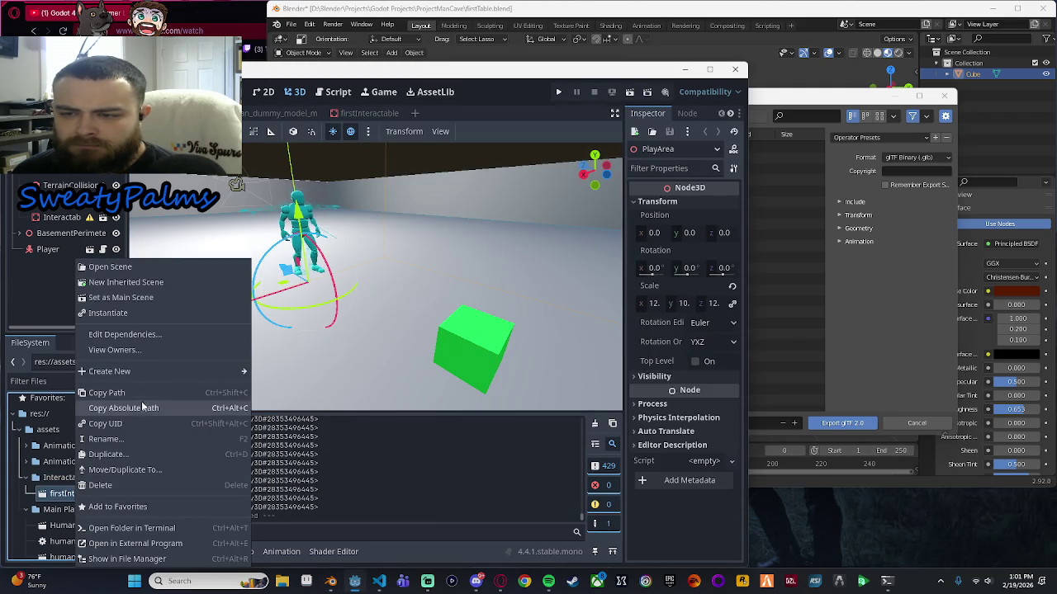
right_click(58, 483)
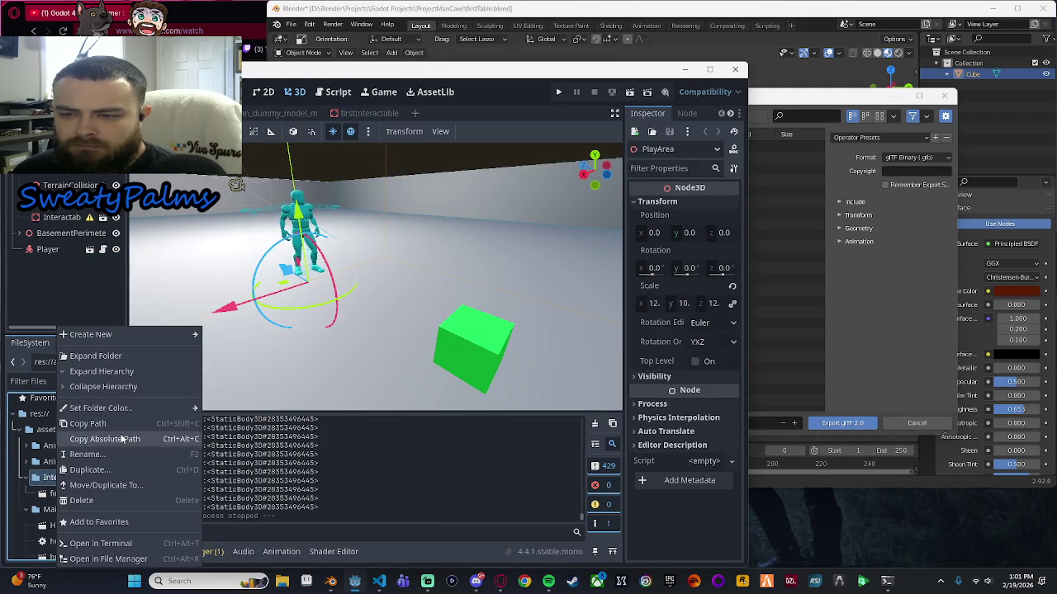
click(107, 438)
click(822, 344)
click(705, 115)
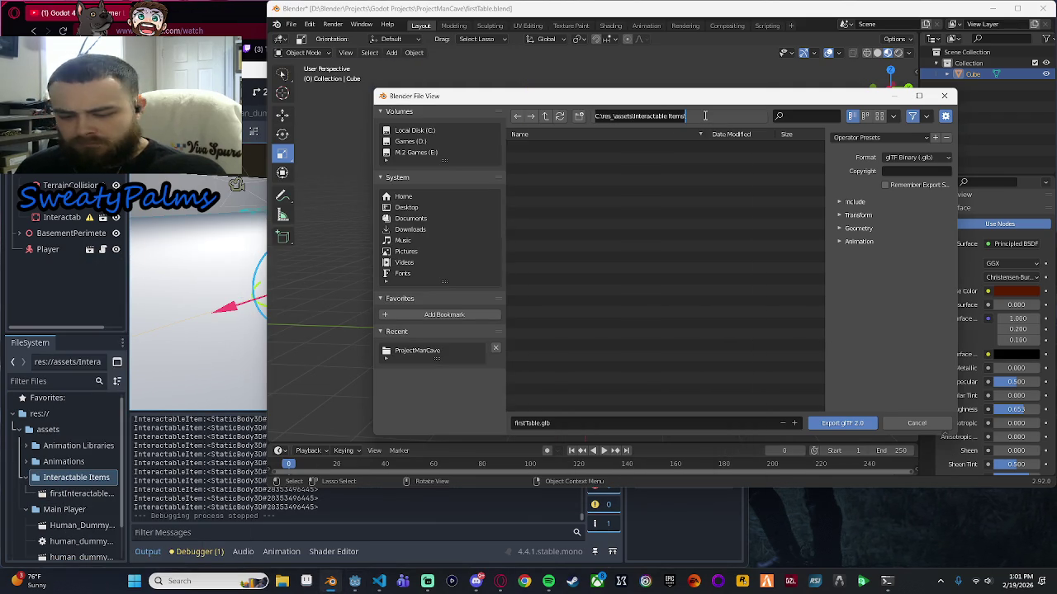
key(ctrl+v)
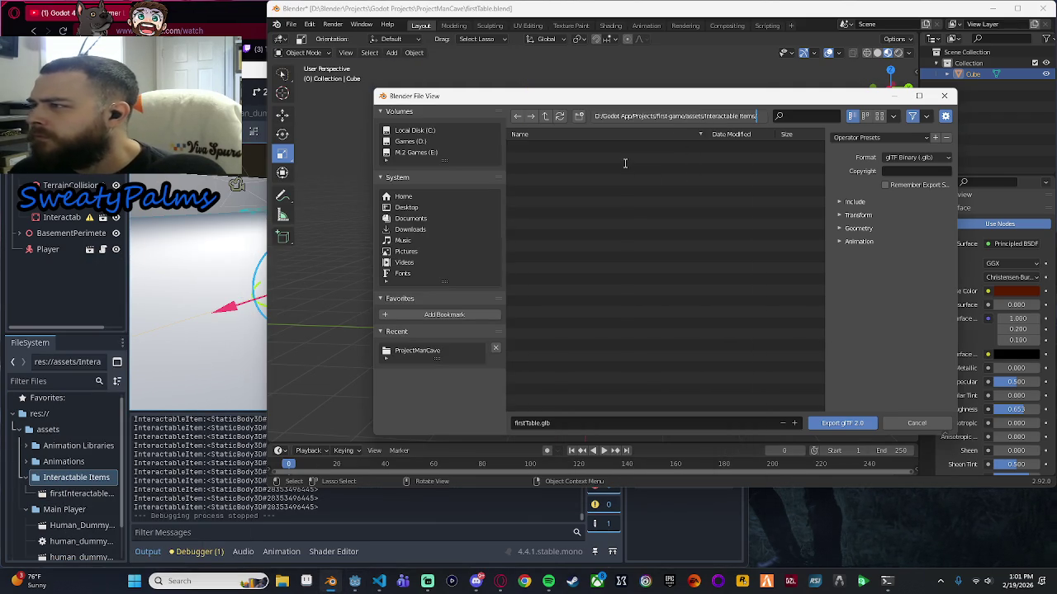
key(Return)
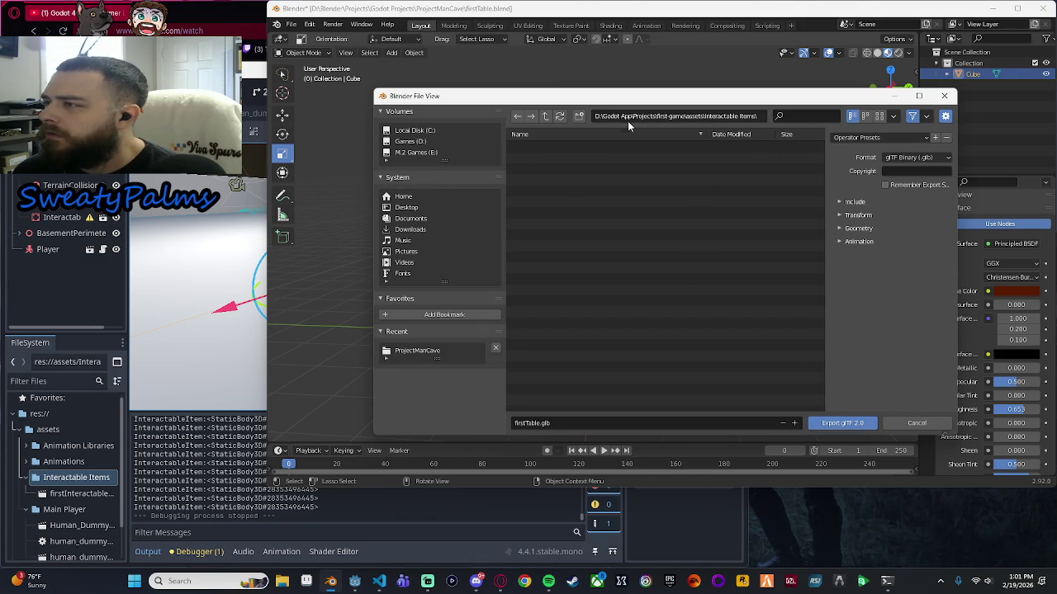
Keep the glTF Binary (.glb) format and export the table as firstTable.glb.
click(920, 160)
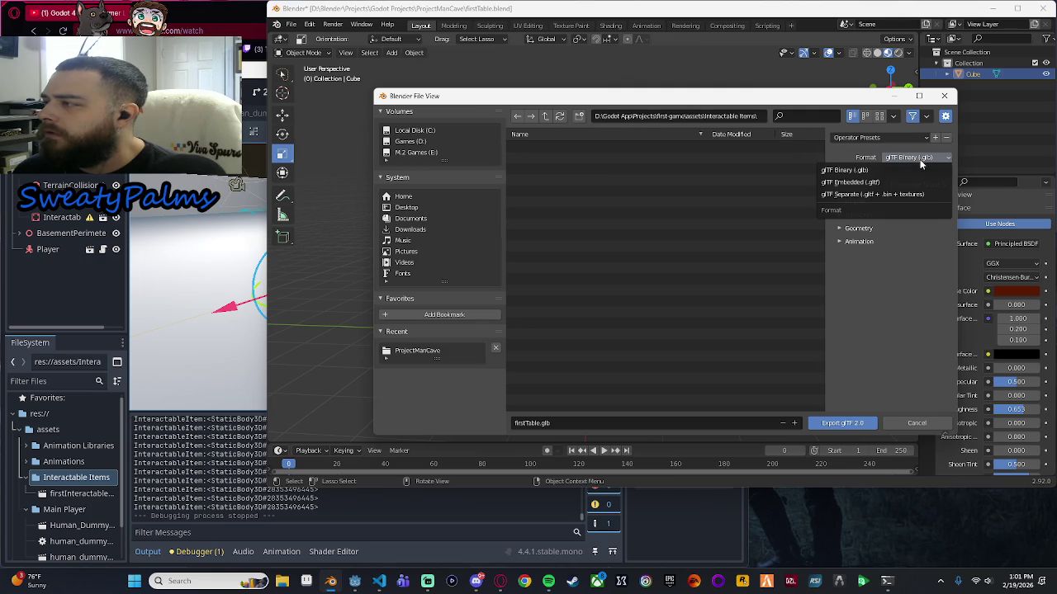
click(919, 158)
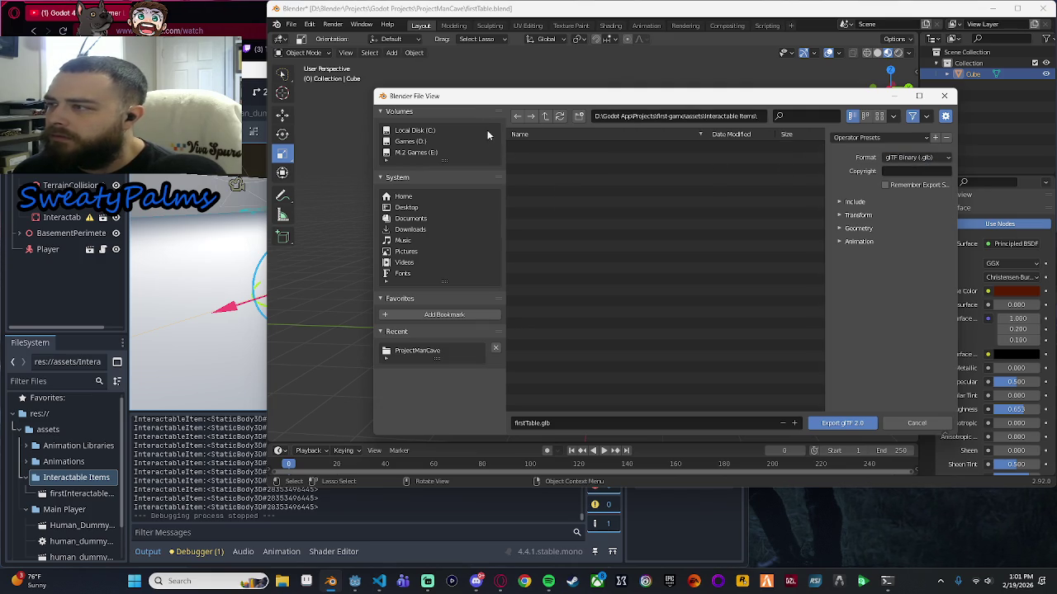
click(846, 423)
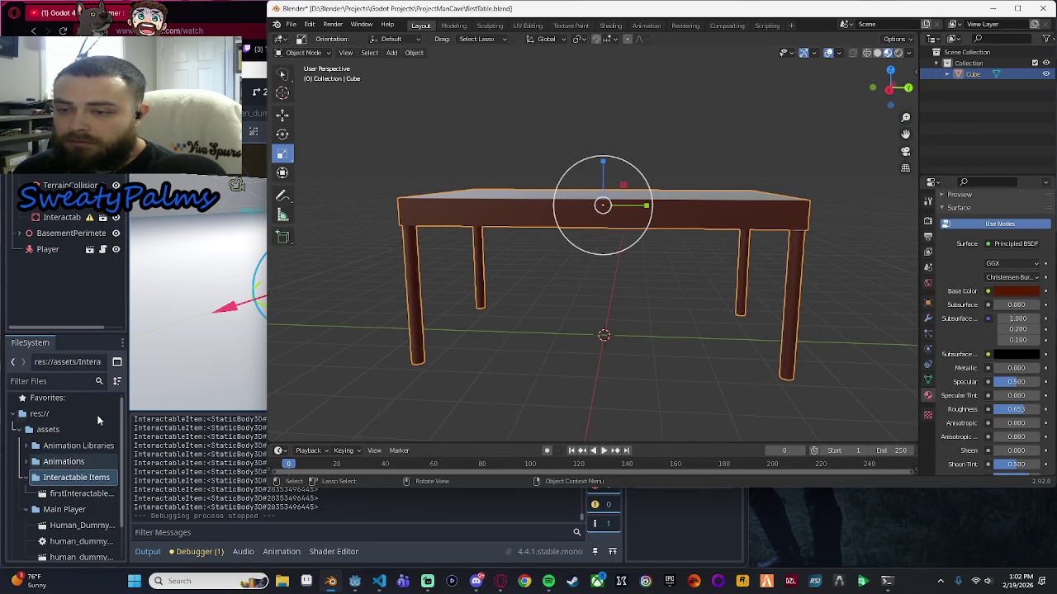
click(91, 484)
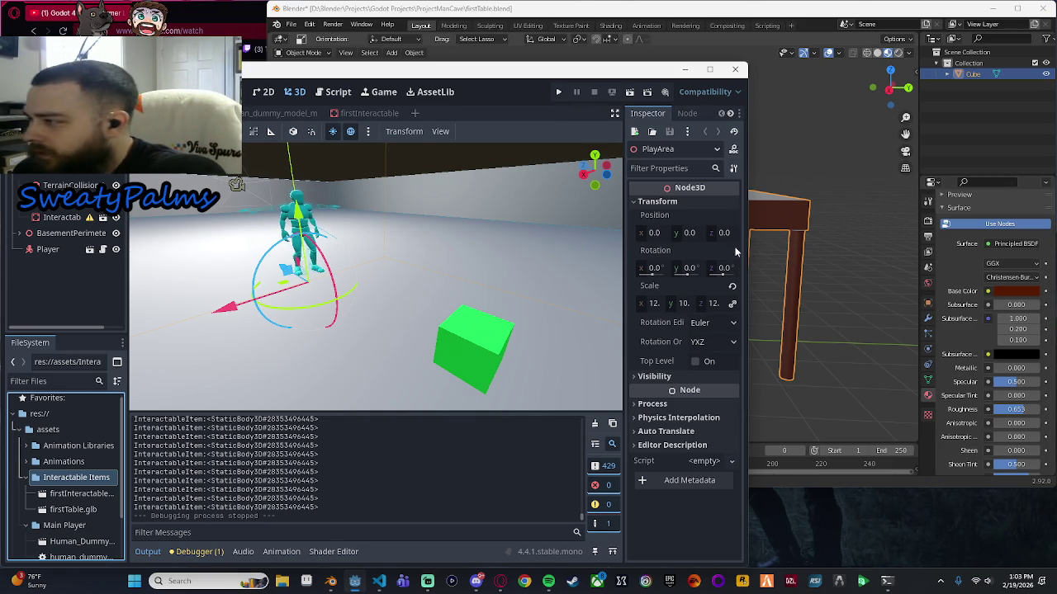
Orbit and zoom Blender's view to look down on the dark red table.
click(828, 262)
mouse_move(649, 303)
mouse_down()
mouse_move(737, 328)
mouse_move(635, 322)
mouse_move(626, 369)
mouse_move(717, 373)
mouse_move(729, 330)
mouse_move(675, 328)
mouse_move(730, 306)
mouse_move(660, 292)
mouse_move(678, 316)
mouse_move(717, 255)
mouse_move(752, 255)
mouse_move(773, 307)
mouse_move(747, 329)
mouse_move(701, 324)
mouse_move(661, 300)
mouse_up()
scroll(658, 297, down, 3)
scroll(731, 295, up, 4)
mouse_move(724, 290)
mouse_down()
mouse_move(679, 295)
mouse_move(646, 318)
mouse_up()
Open firstTable.glb's import settings in Godot, close them, and open the firstInteractable scene.
click(87, 499)
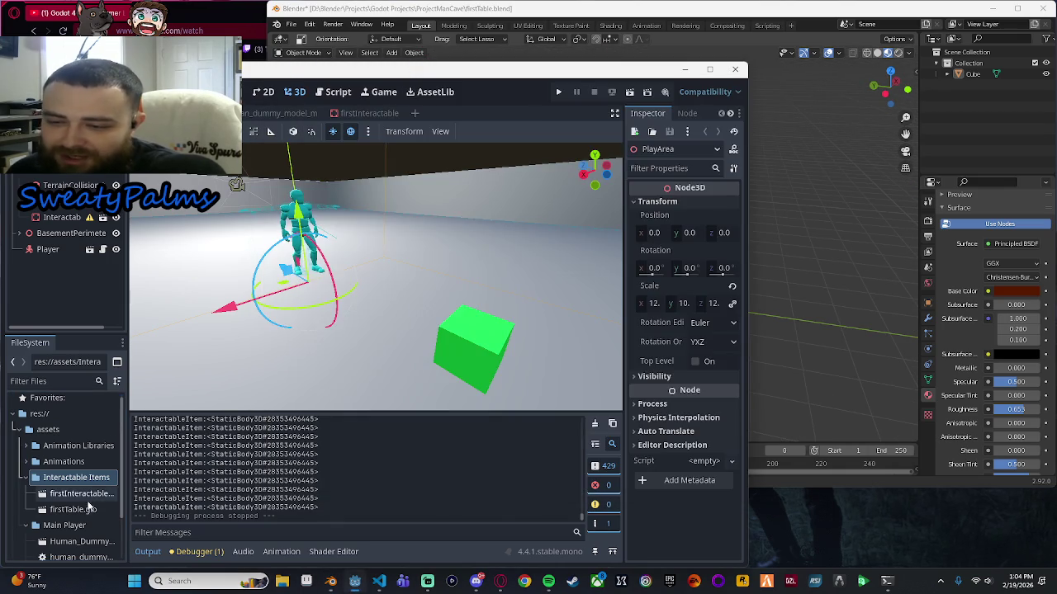
click(80, 508)
right_click(80, 509)
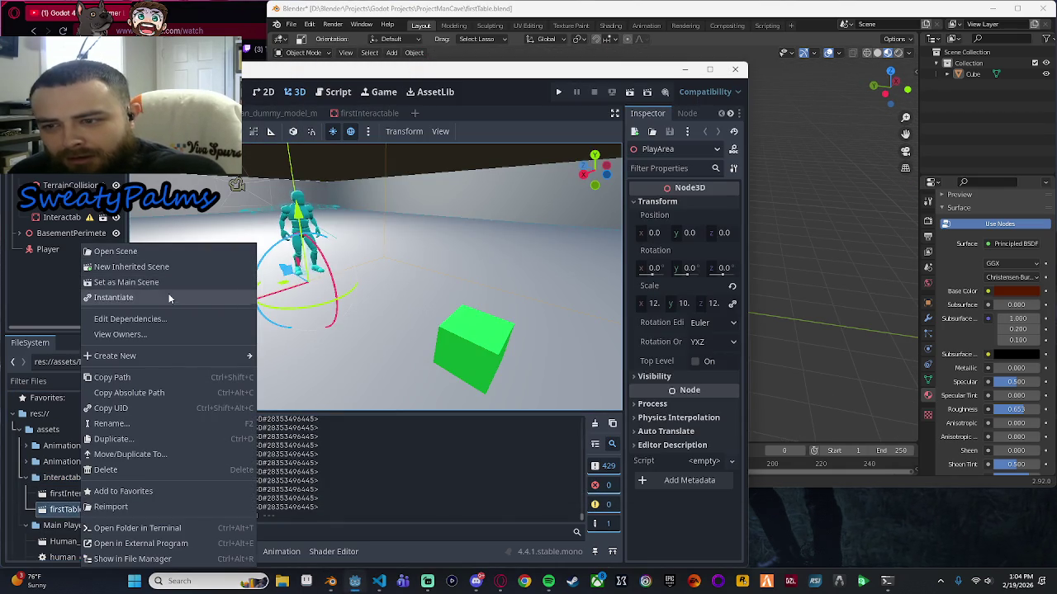
click(180, 253)
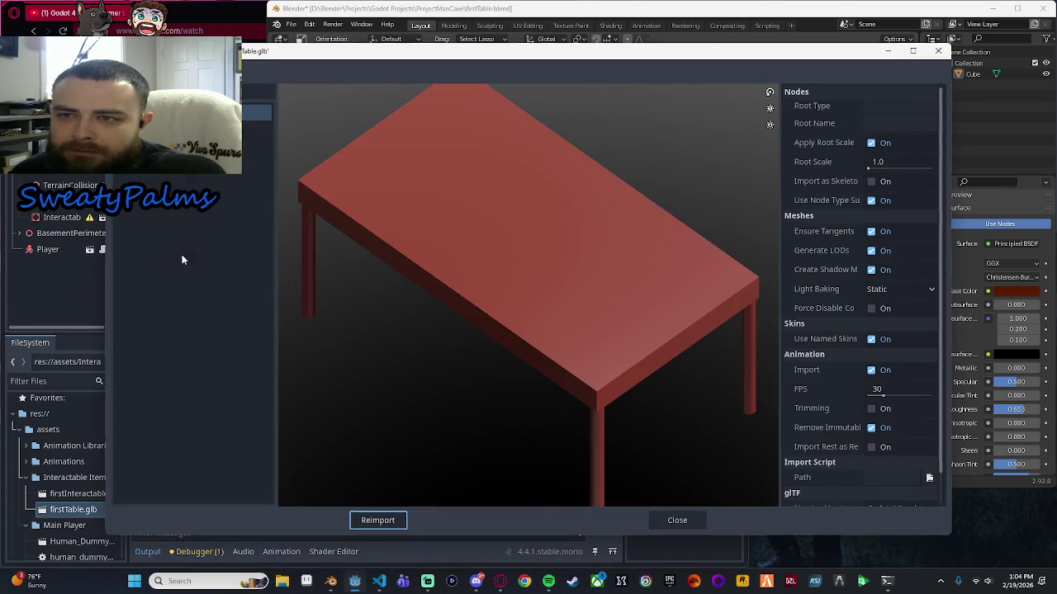
click(939, 53)
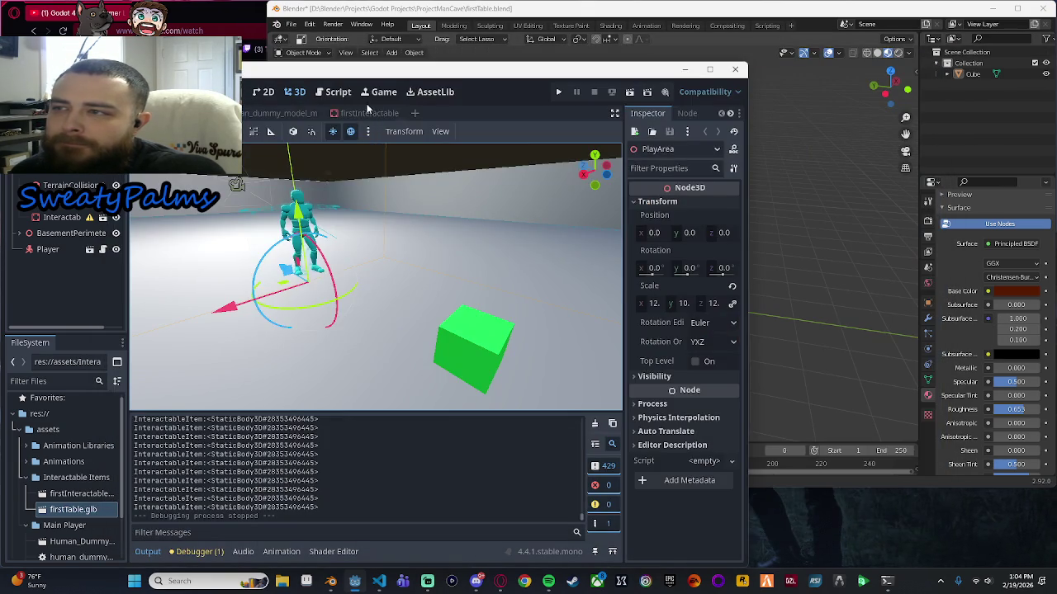
click(368, 113)
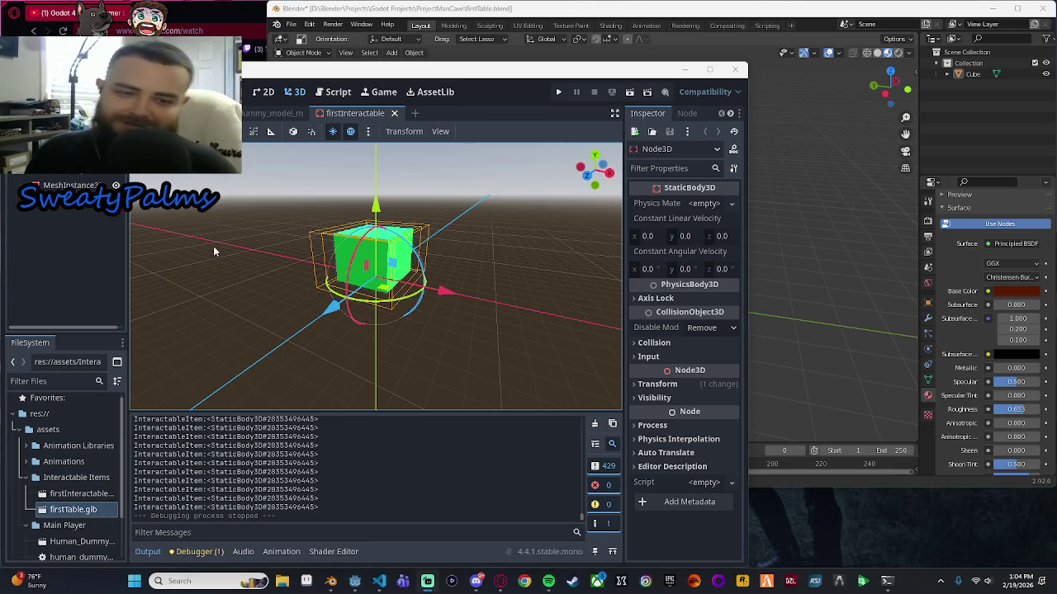
Orbit around the dark red table in Blender, ending on a lower view.
click(807, 220)
mouse_move(803, 220)
mouse_down()
mouse_move(714, 194)
mouse_move(611, 223)
mouse_up()
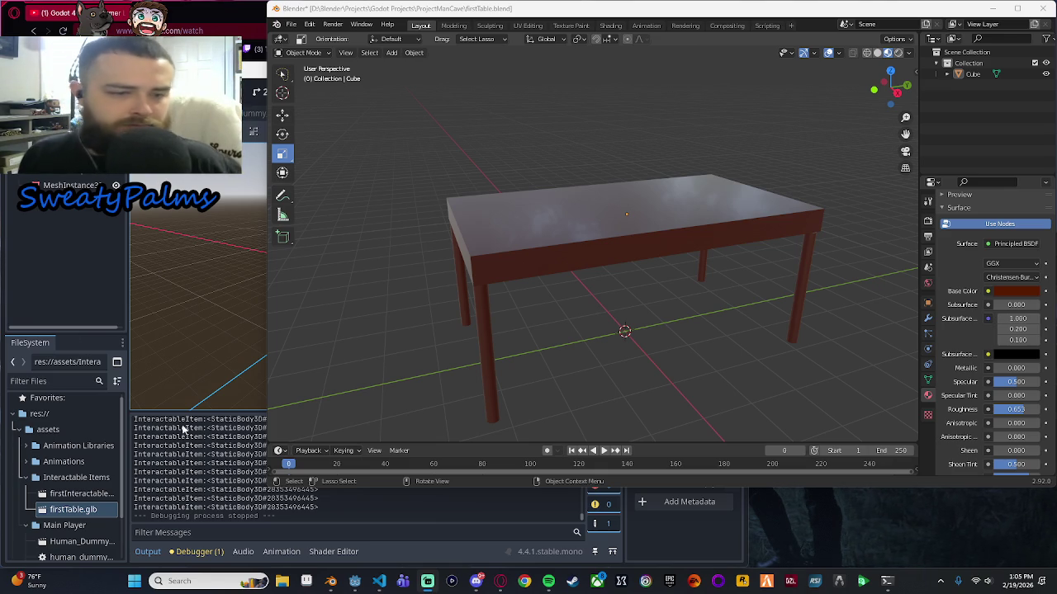
mouse_move(509, 330)
mouse_down()
mouse_move(556, 355)
mouse_move(490, 420)
mouse_up()
In Godot, view the play area scene, then the firstInteractable scene.
click(681, 514)
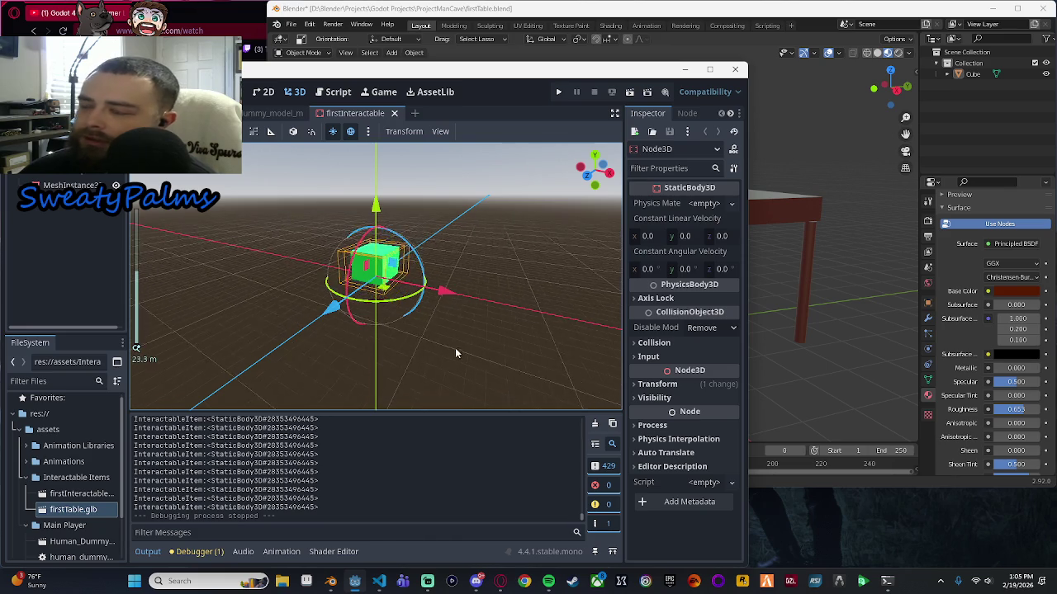
scroll(454, 347, up, 3)
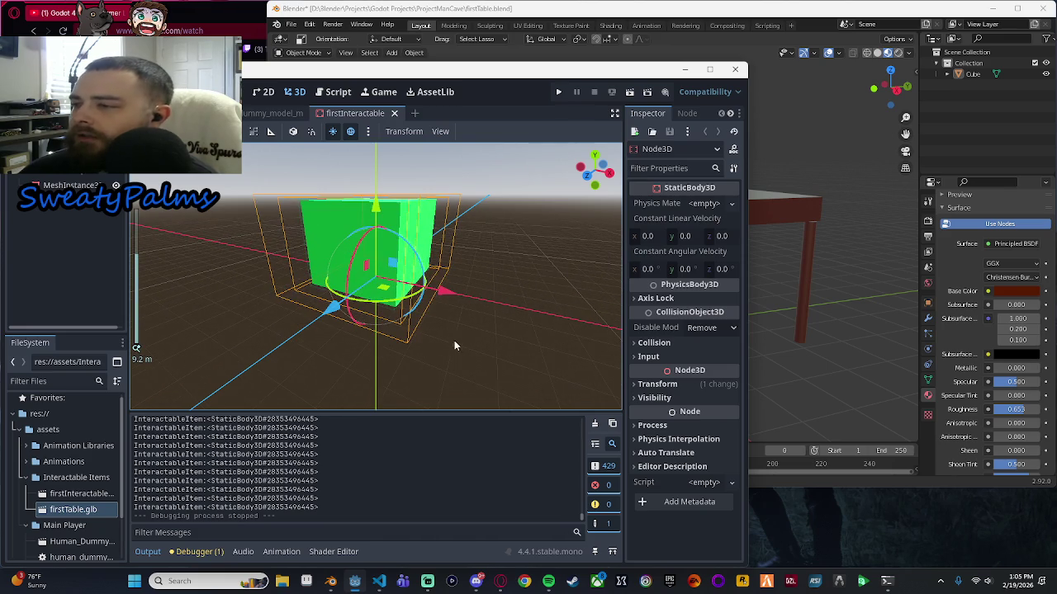
click(272, 113)
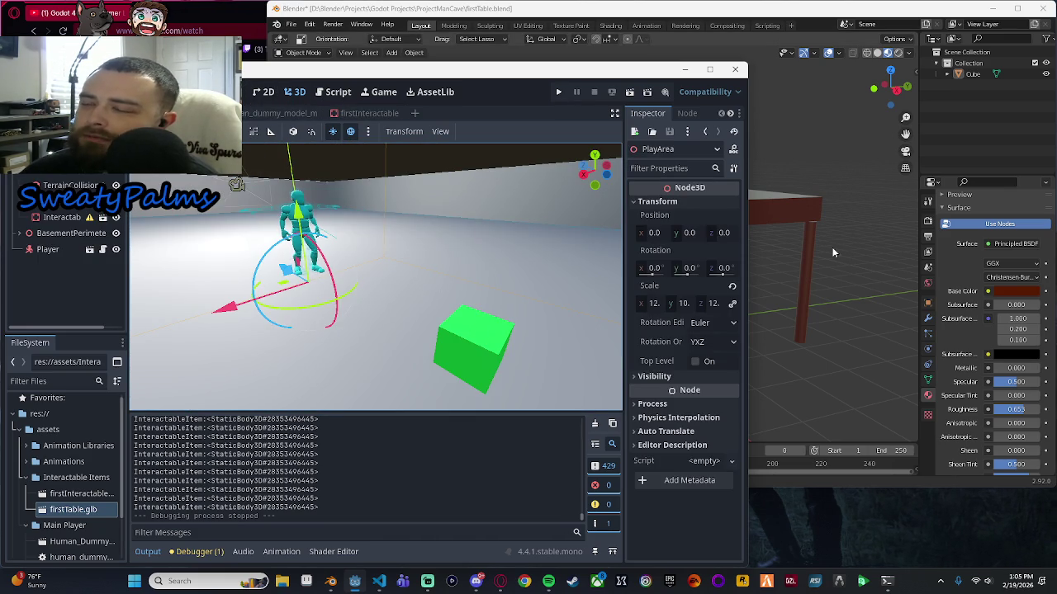
mouse_move(716, 253)
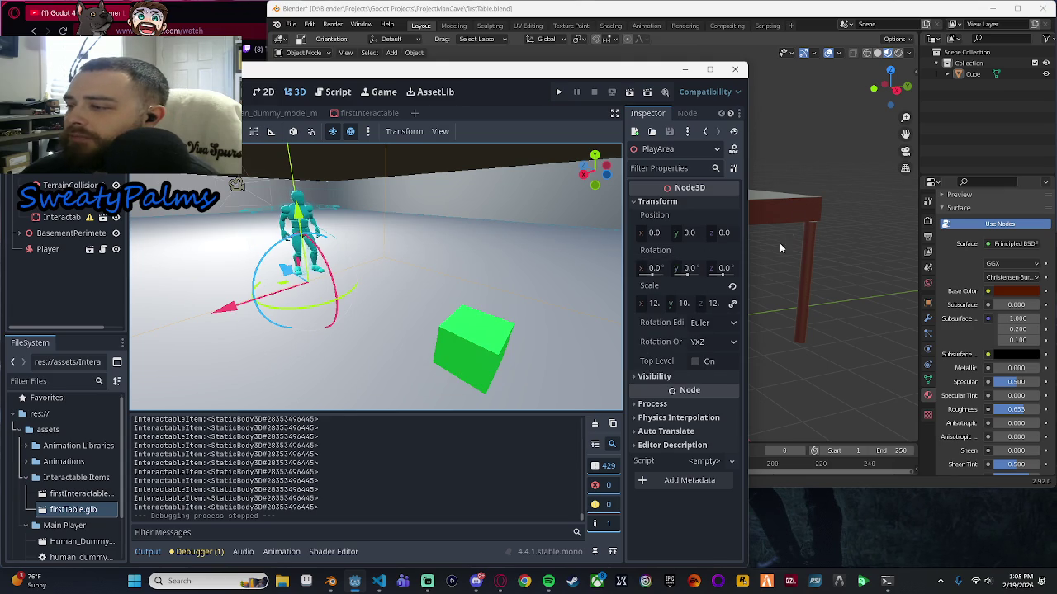
click(355, 113)
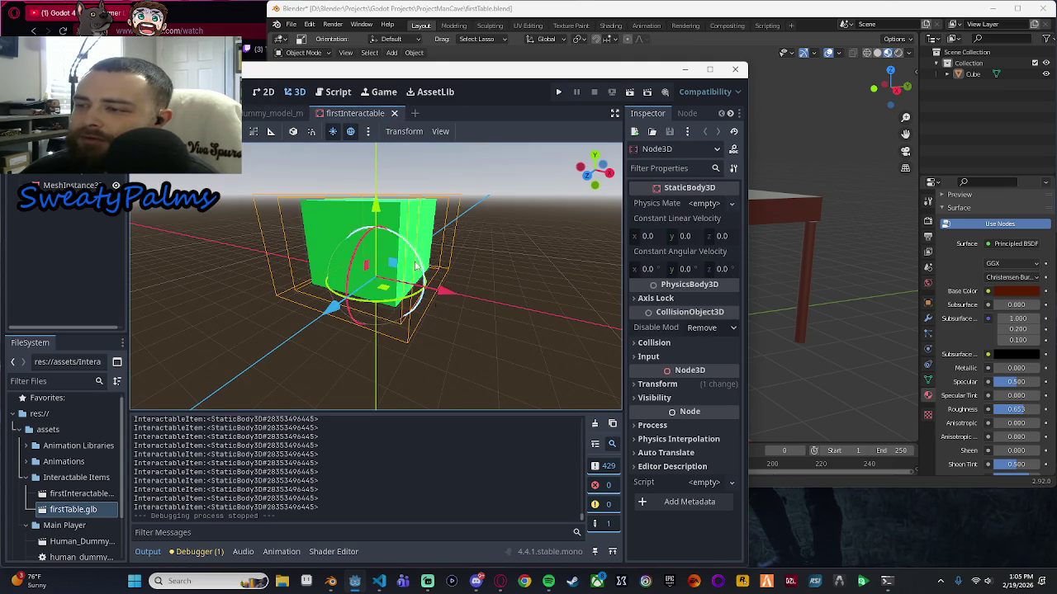
scroll(460, 309, down, 3)
scroll(461, 309, up, 3)
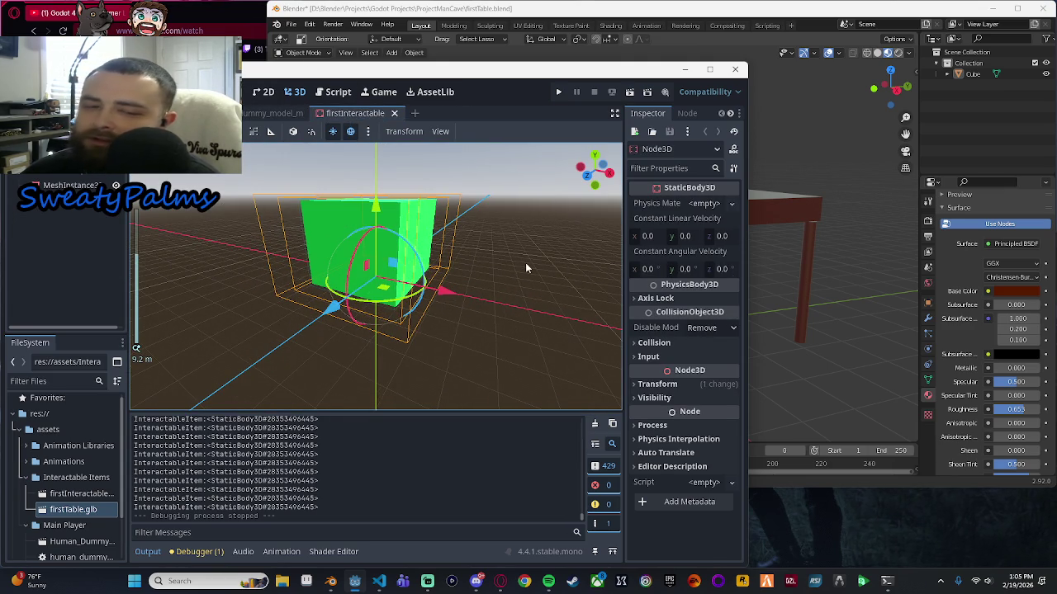
Compare the Blender table with Godot, returning to the PlayArea scene with the character and cube.
click(824, 227)
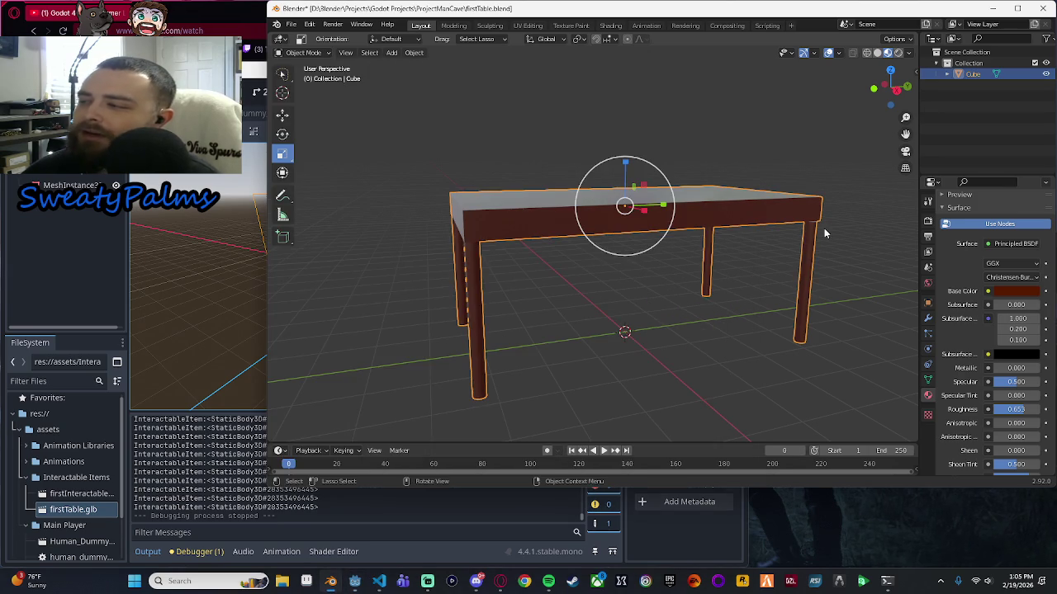
key(alt+Tab)
key(ctrl+shift+Tab)
scroll(409, 333, down, 2)
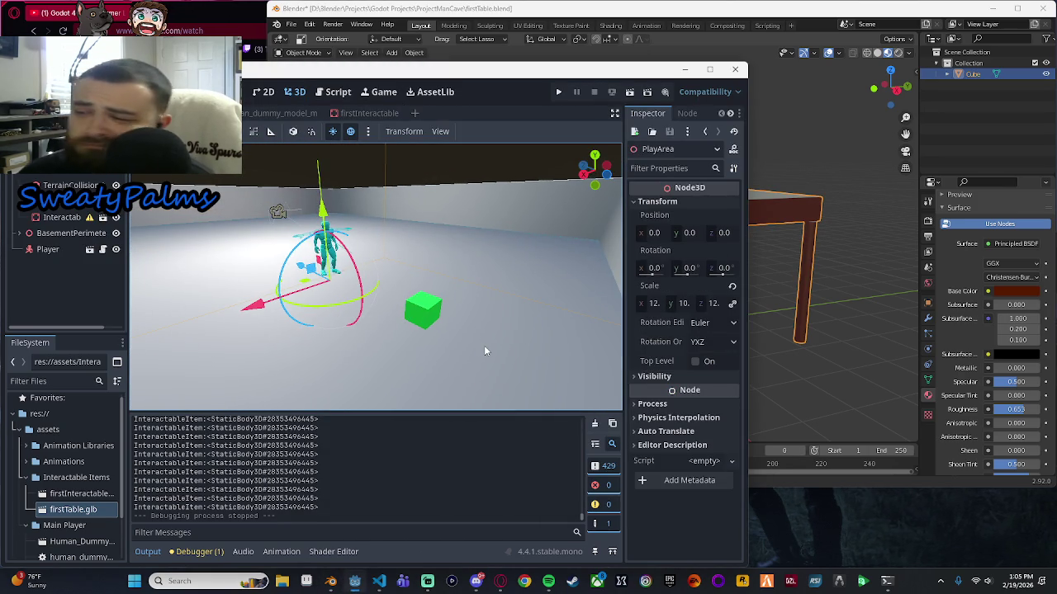
click(781, 246)
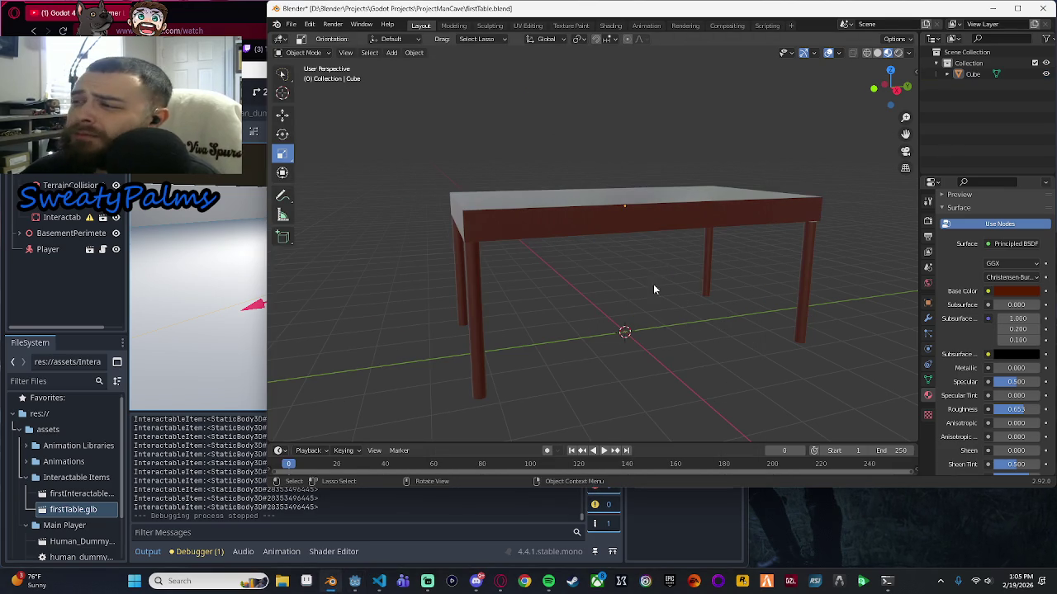
drag(638, 222, 568, 279)
key(alt+Tab)
click(819, 259)
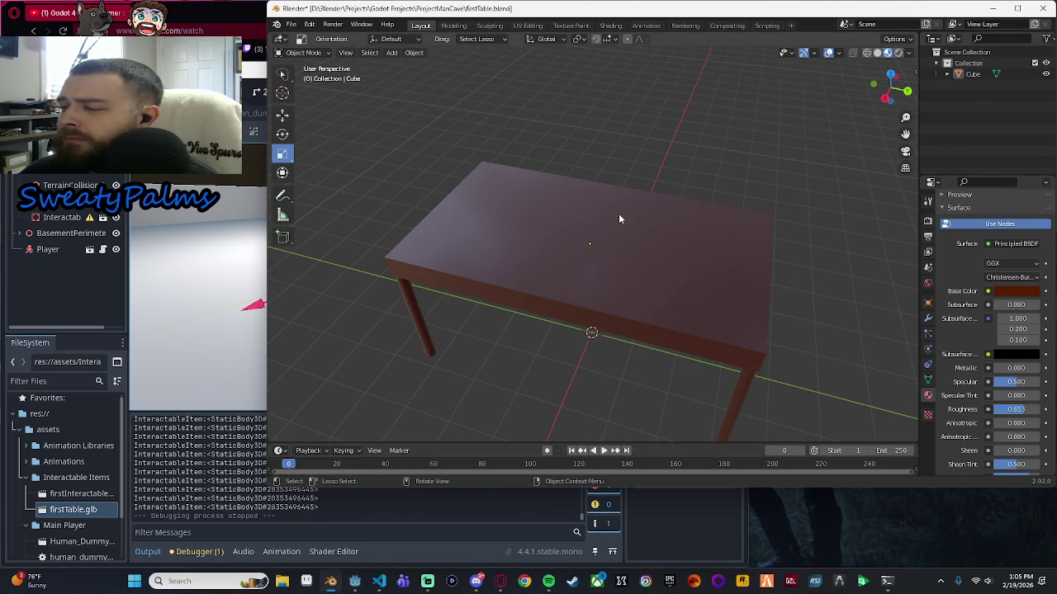
click(260, 80)
scroll(406, 329, up, 2)
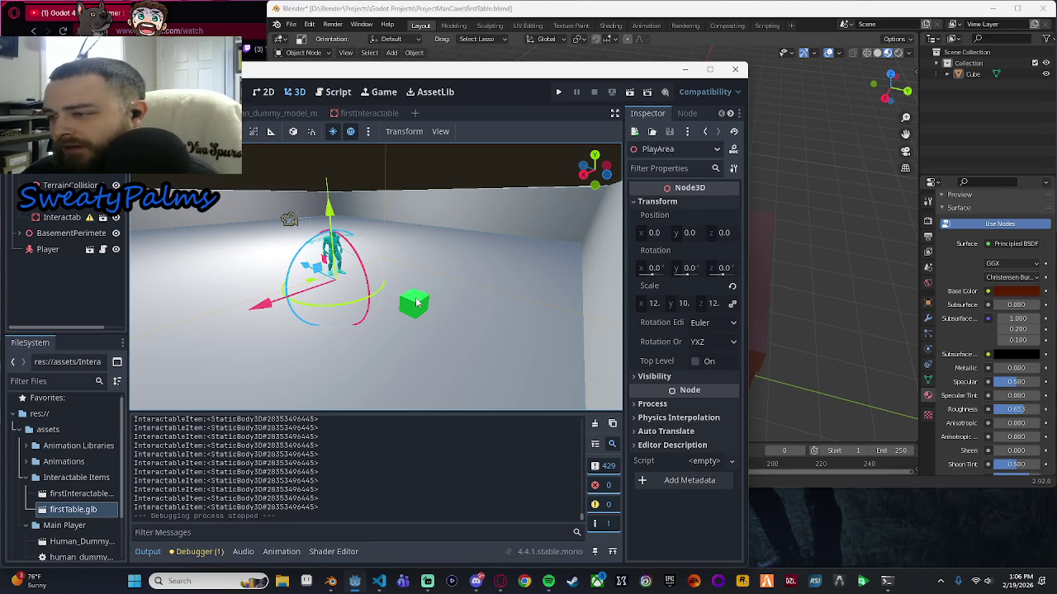
Run the game, close its window, run it again, then stop it with Escape.
click(558, 91)
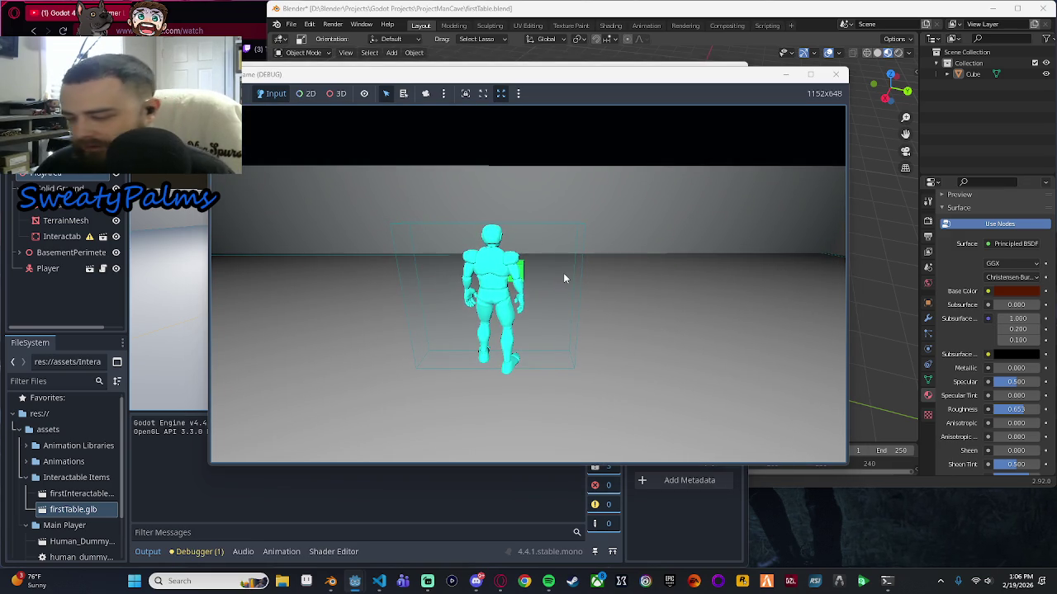
mouse_move(787, 86)
click(835, 74)
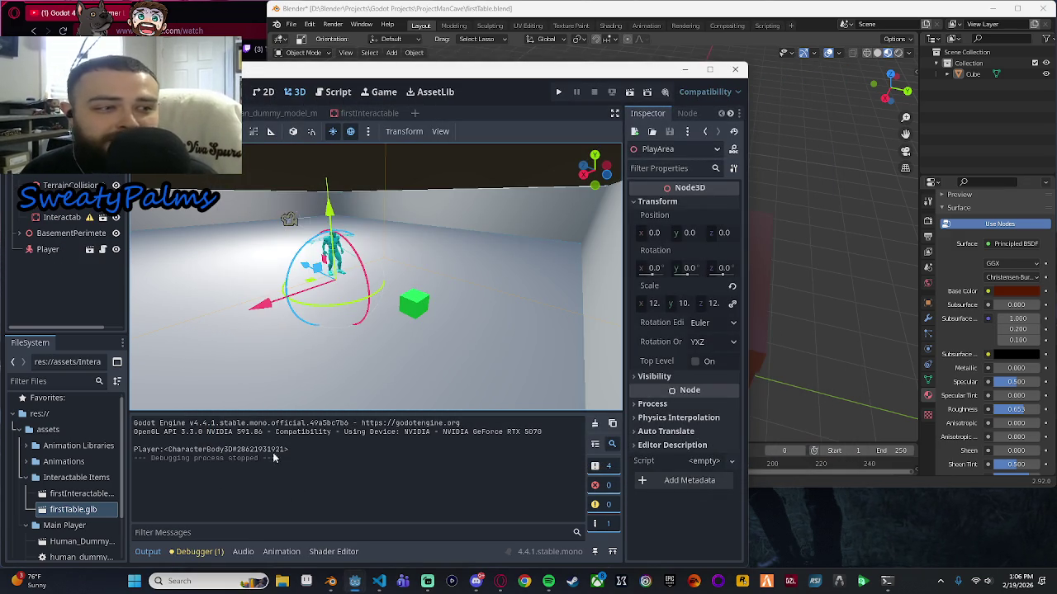
click(559, 91)
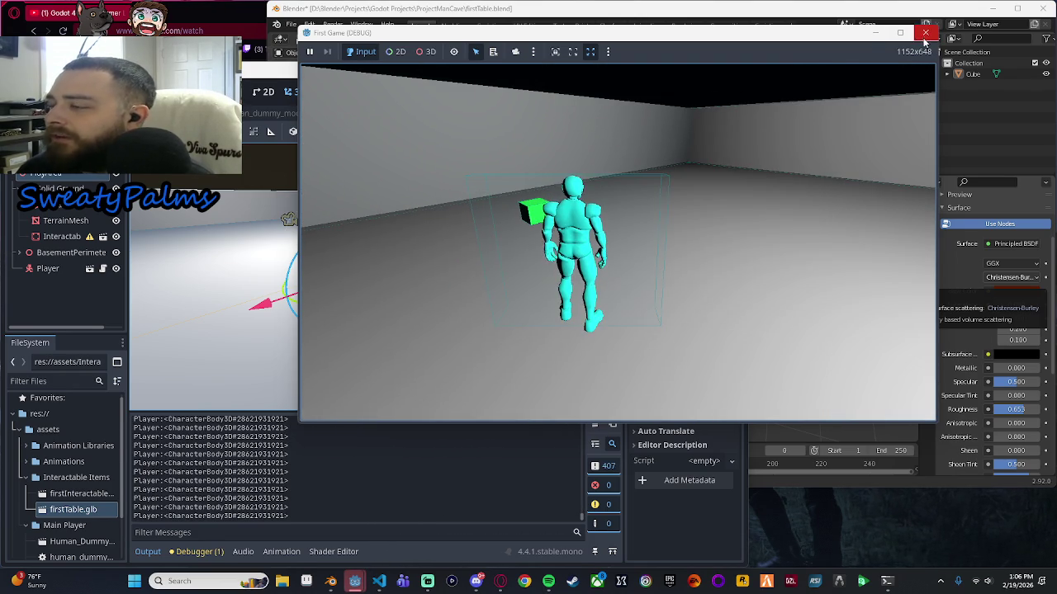
key(Escape)
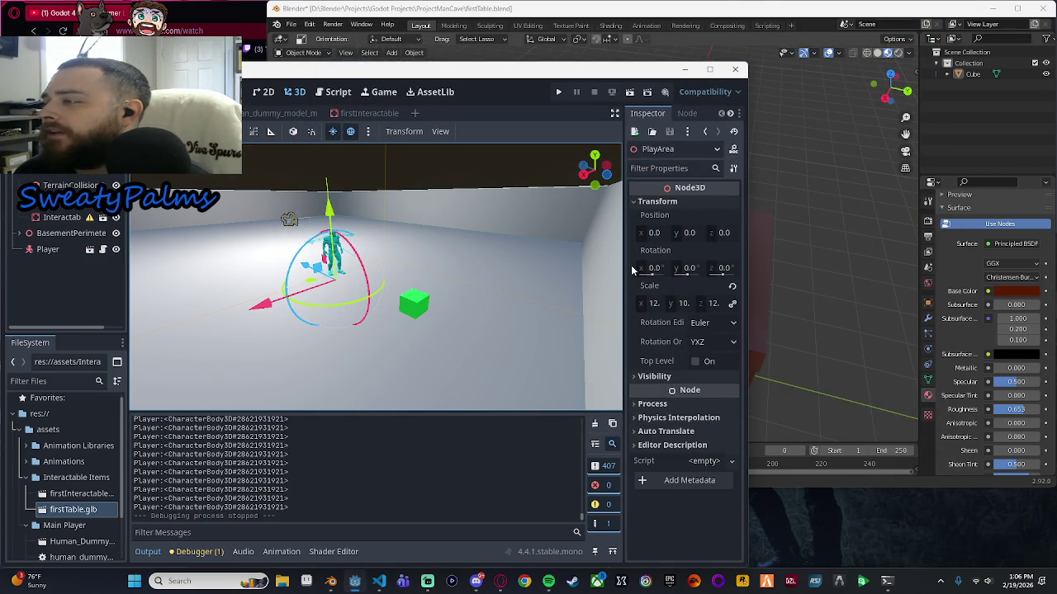
Orbit Godot's view around the character and cube, then bring Blender's table forward.
scroll(446, 331, up, 5)
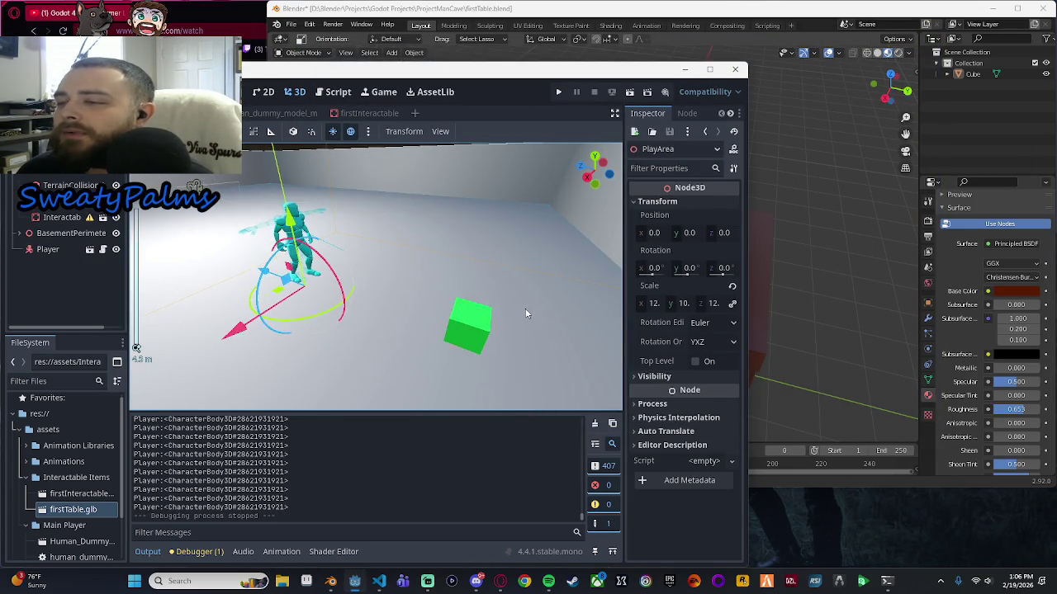
drag(526, 313, 510, 292)
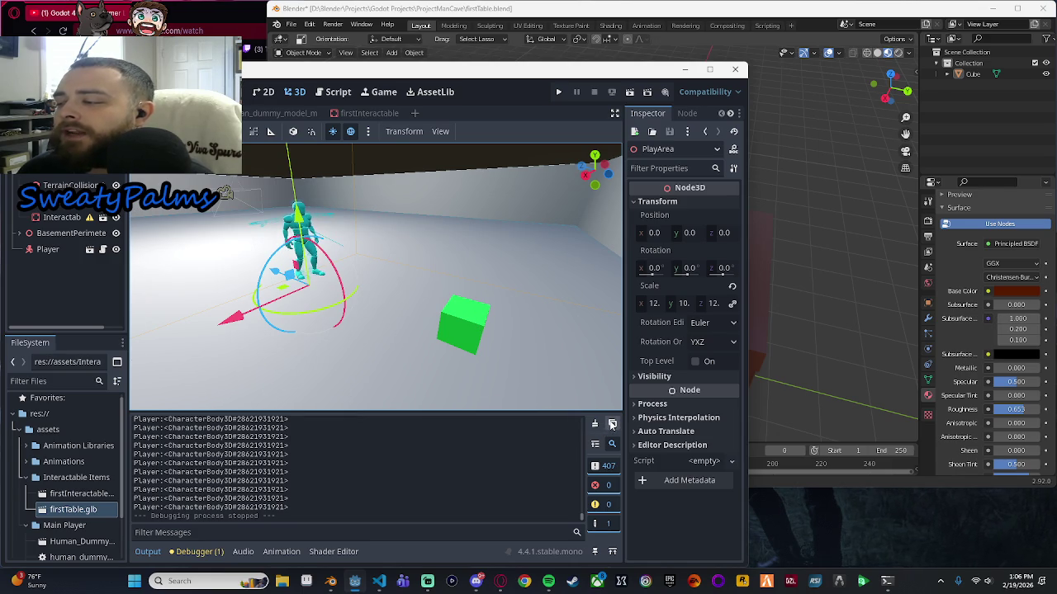
click(873, 330)
scroll(429, 307, down, 3)
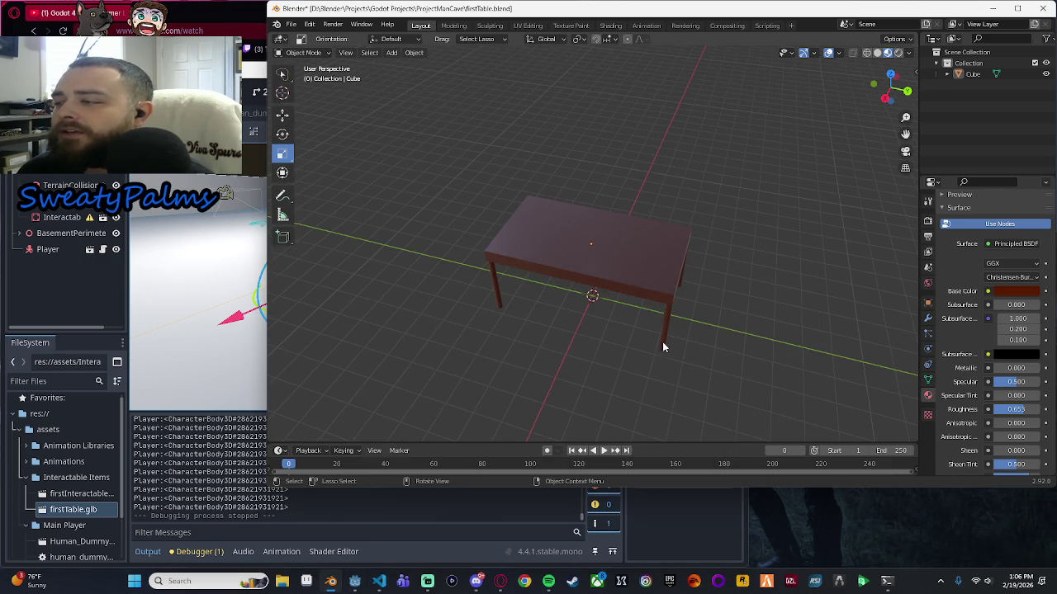
Switch back and forth between Blender's table and the Godot editor.
scroll(662, 347, up, 2)
key(alt+Tab)
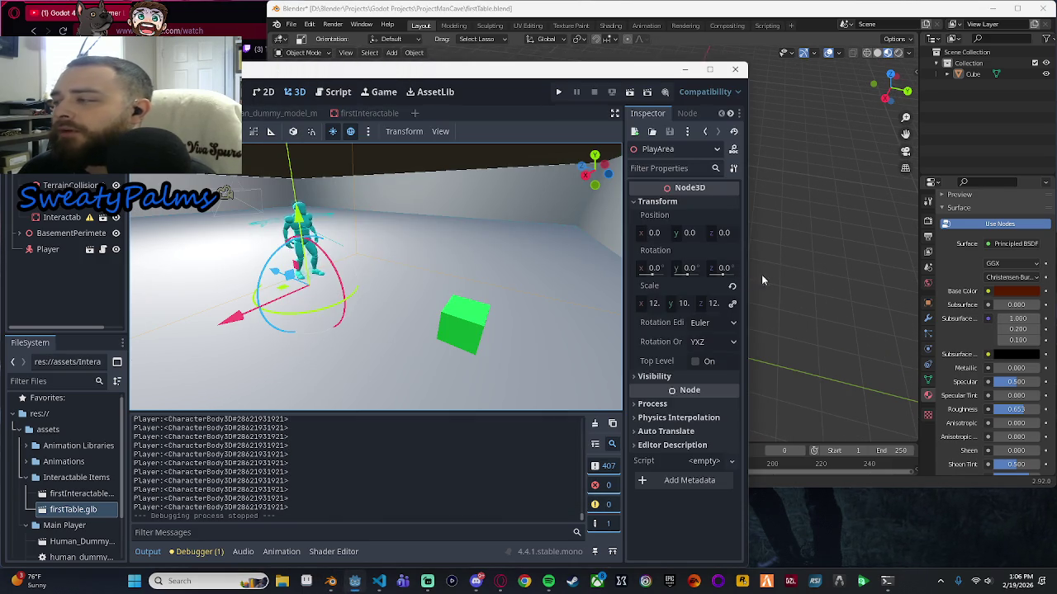
click(761, 279)
click(244, 79)
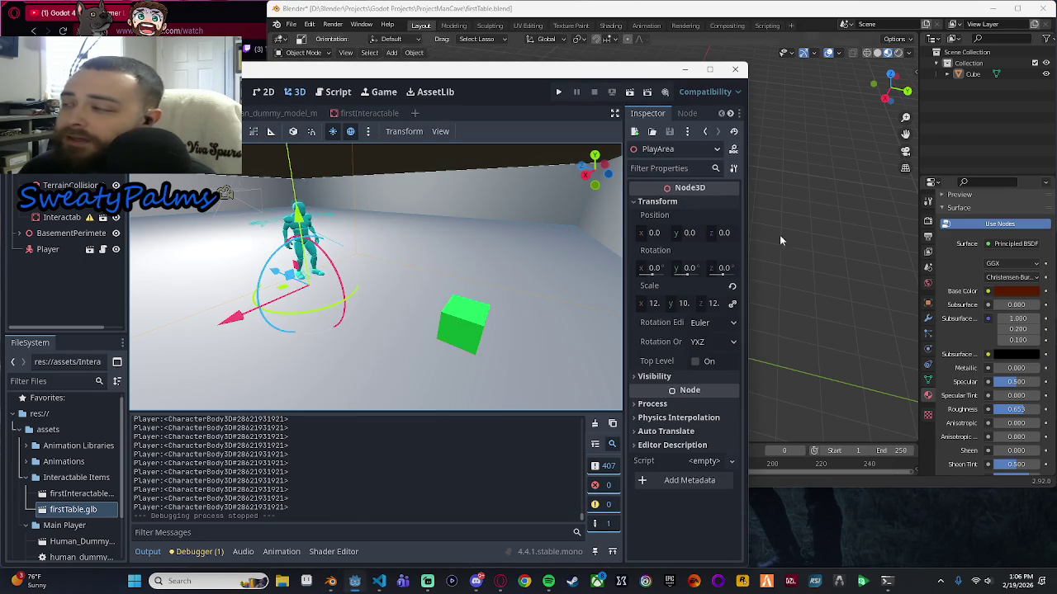
click(872, 291)
click(246, 76)
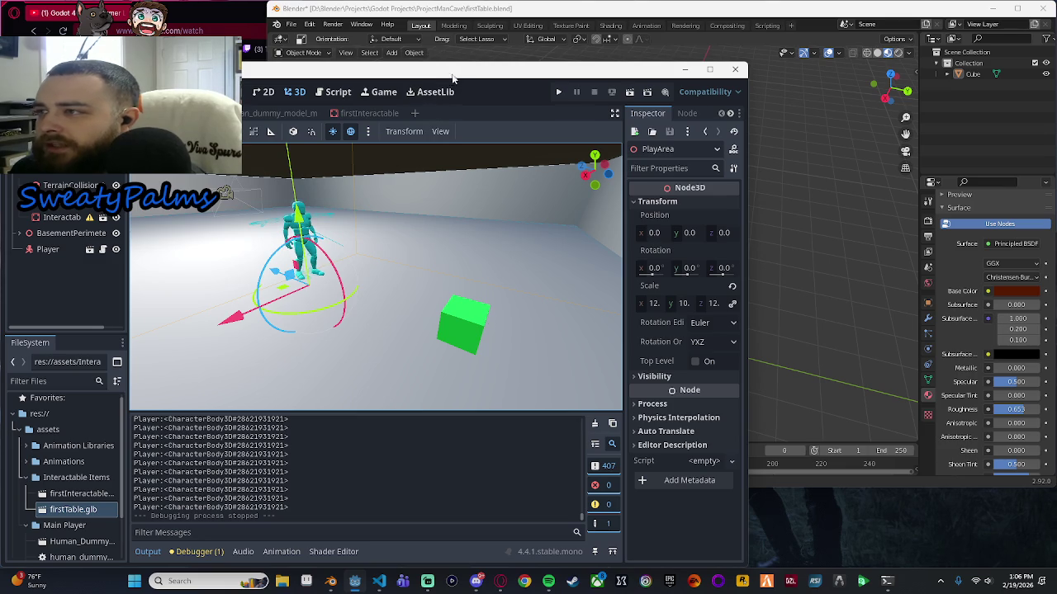
Orbit and zoom around the character and cube, then open the firstInteractable scene.
scroll(530, 354, down, 2)
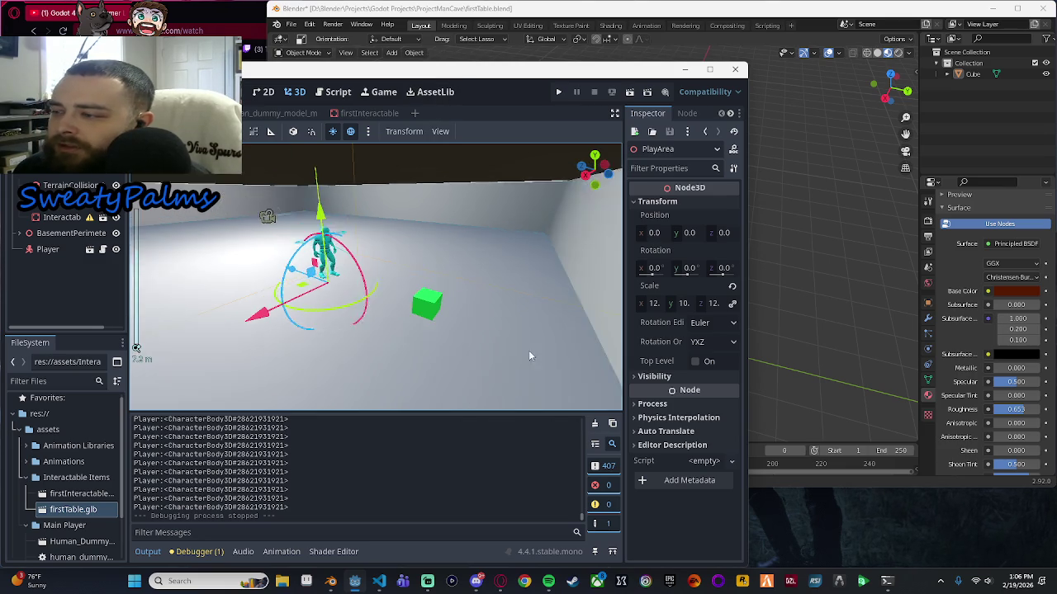
mouse_move(530, 356)
mouse_down()
mouse_move(515, 316)
mouse_move(398, 326)
mouse_move(473, 303)
mouse_up()
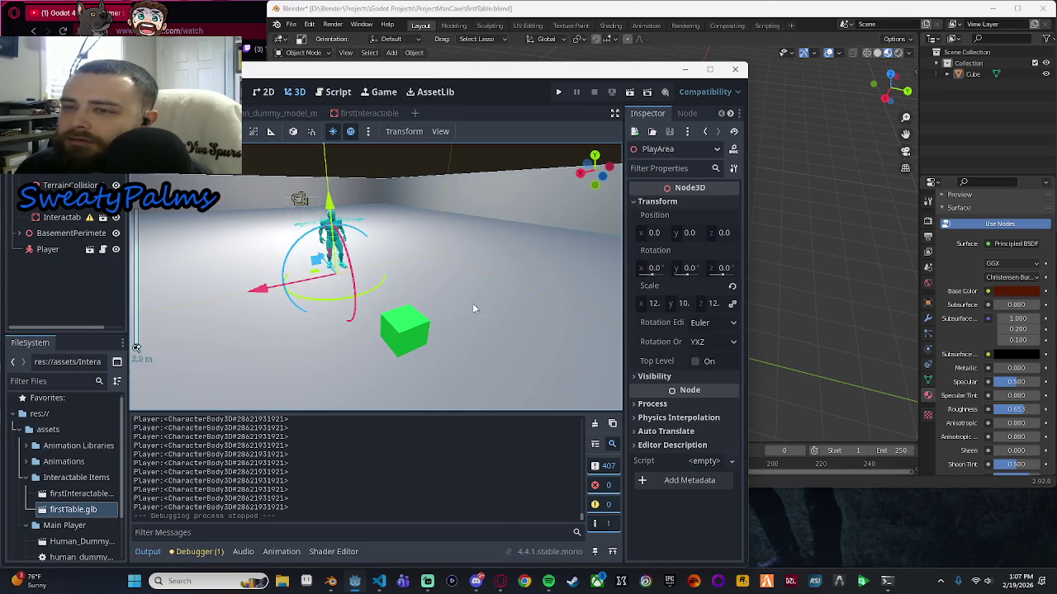
drag(413, 364, 522, 317)
scroll(522, 317, up, 3)
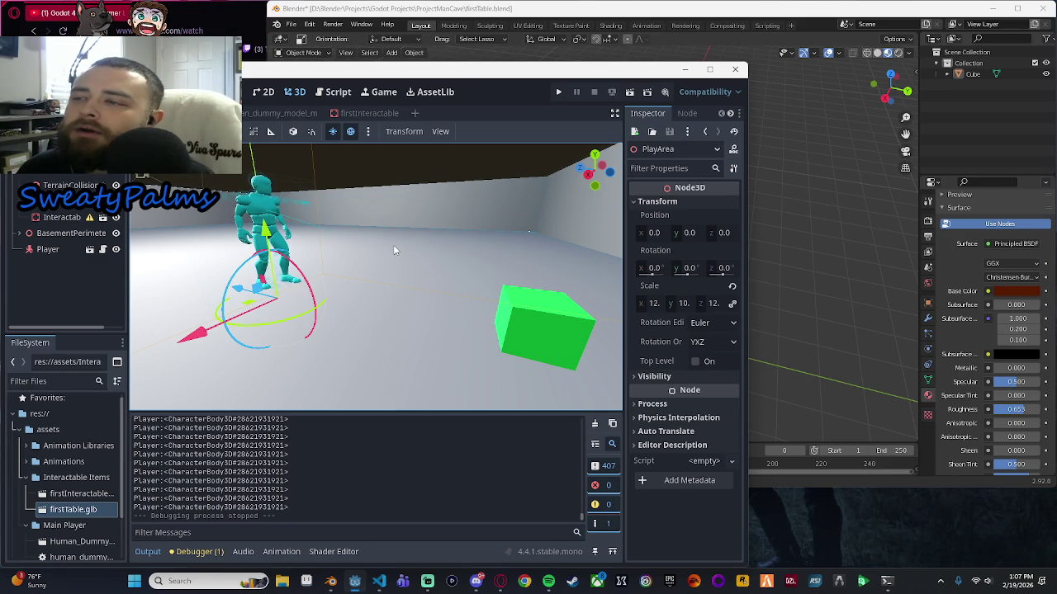
click(374, 117)
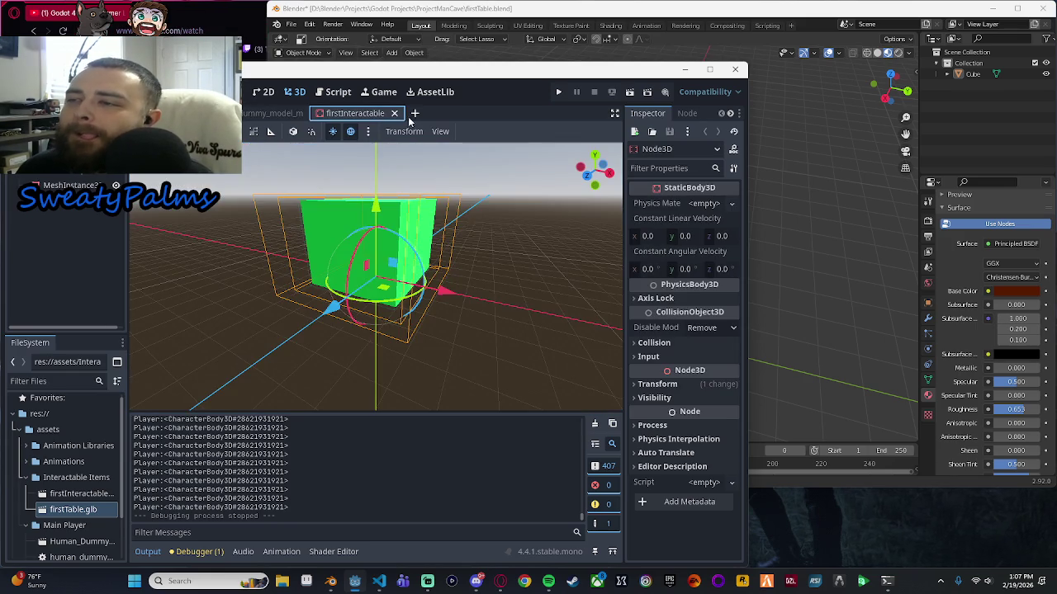
Reveal the human dummy scene in the FileSystem and open Human_DummyModel_M.fbx's import settings.
click(271, 116)
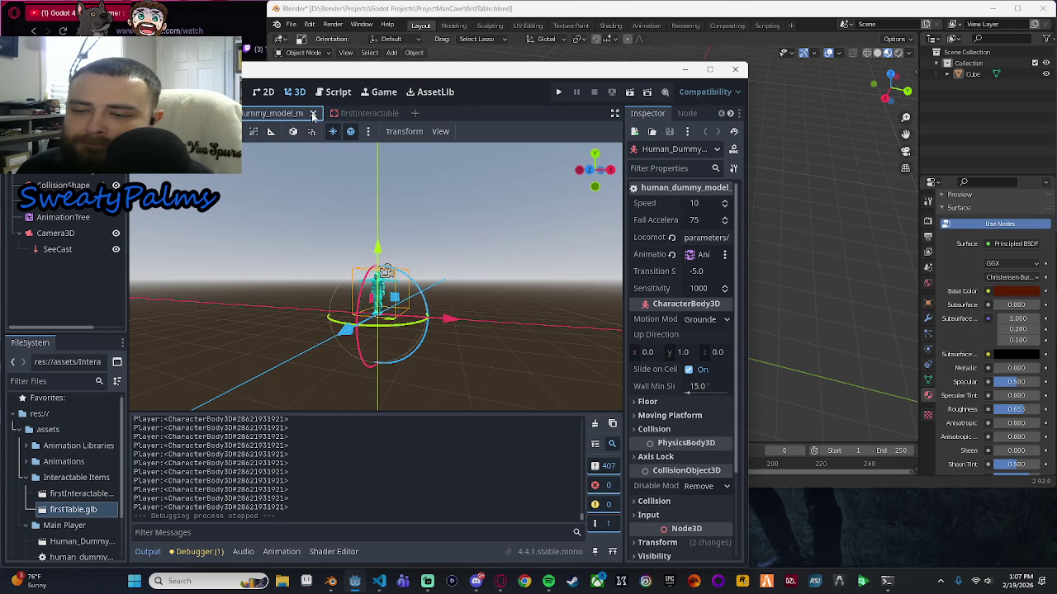
scroll(80, 495, down, 3)
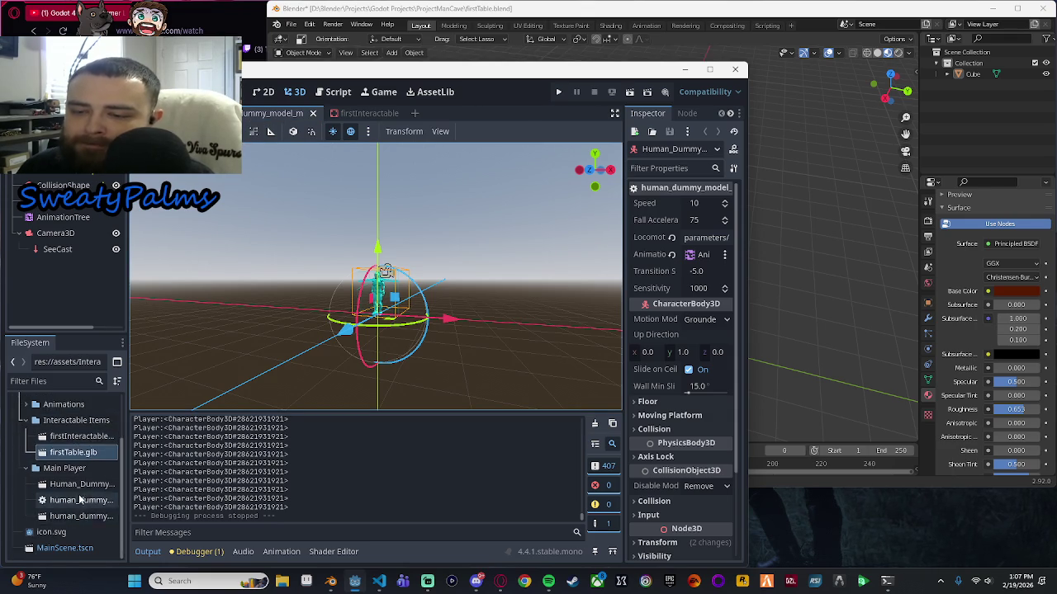
scroll(82, 495, up, 2)
scroll(90, 493, down, 2)
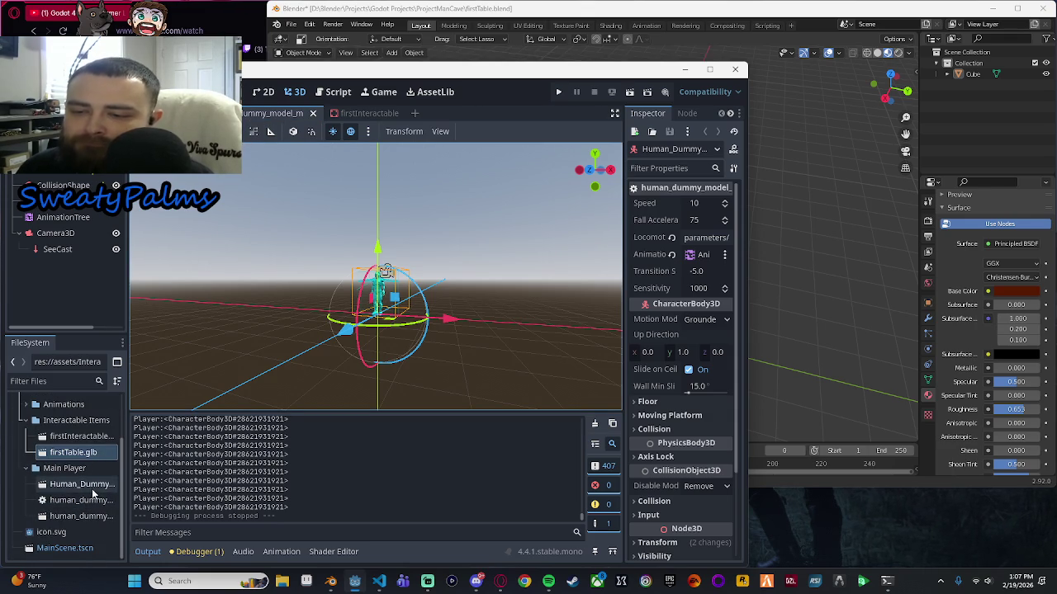
right_click(272, 117)
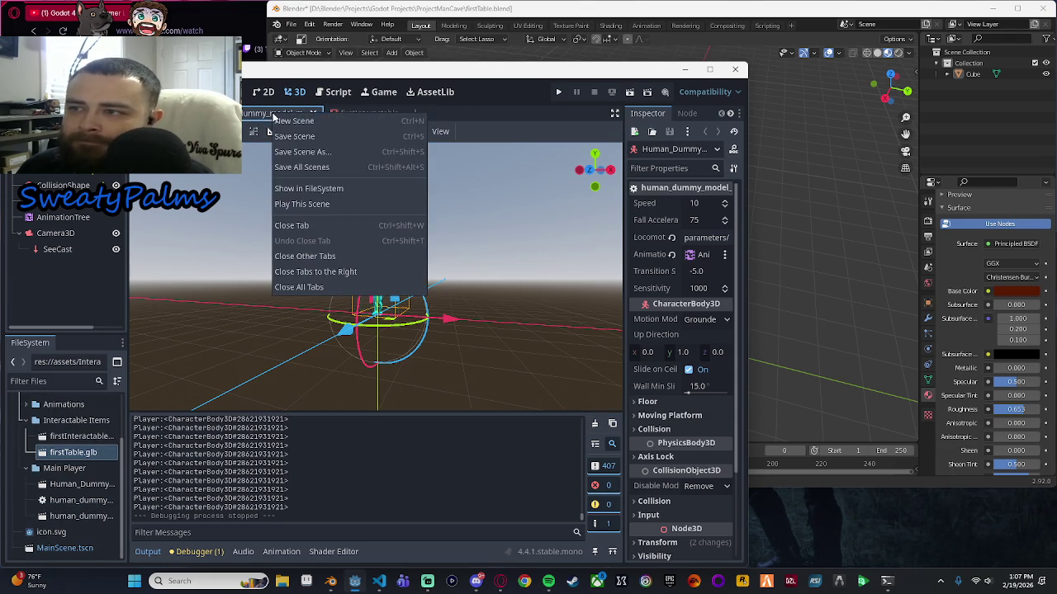
click(332, 189)
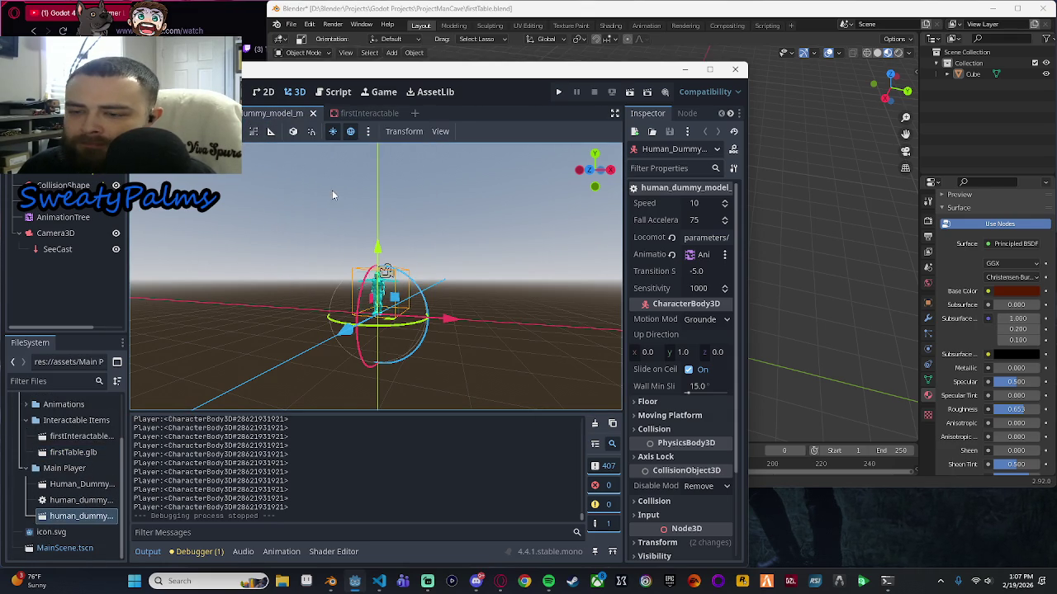
double_click(69, 487)
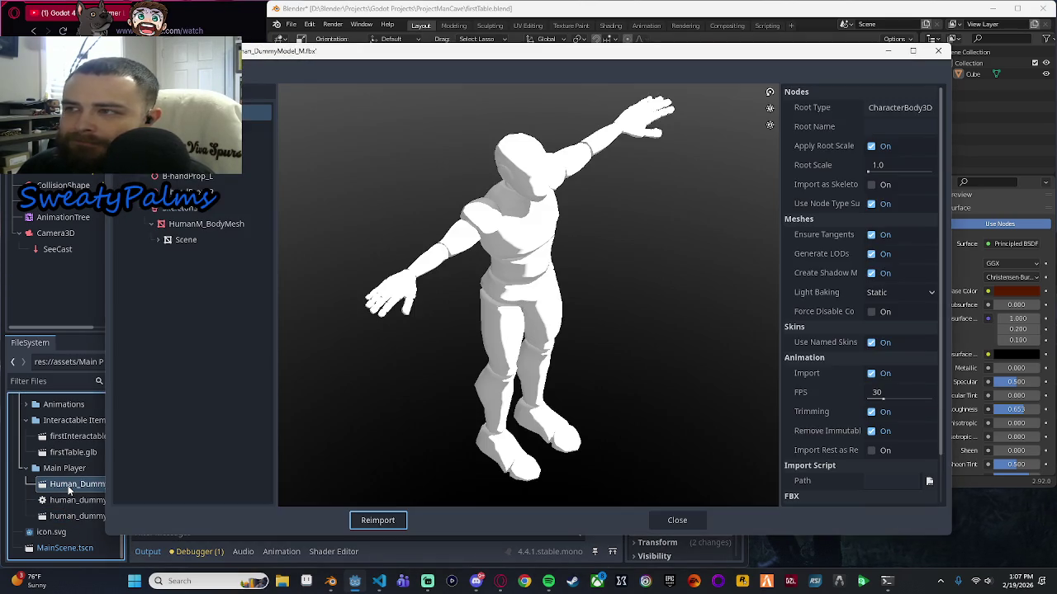
Close the dummy model's import settings, orbit around the character, then bring up the YouTube tutorial.
click(946, 57)
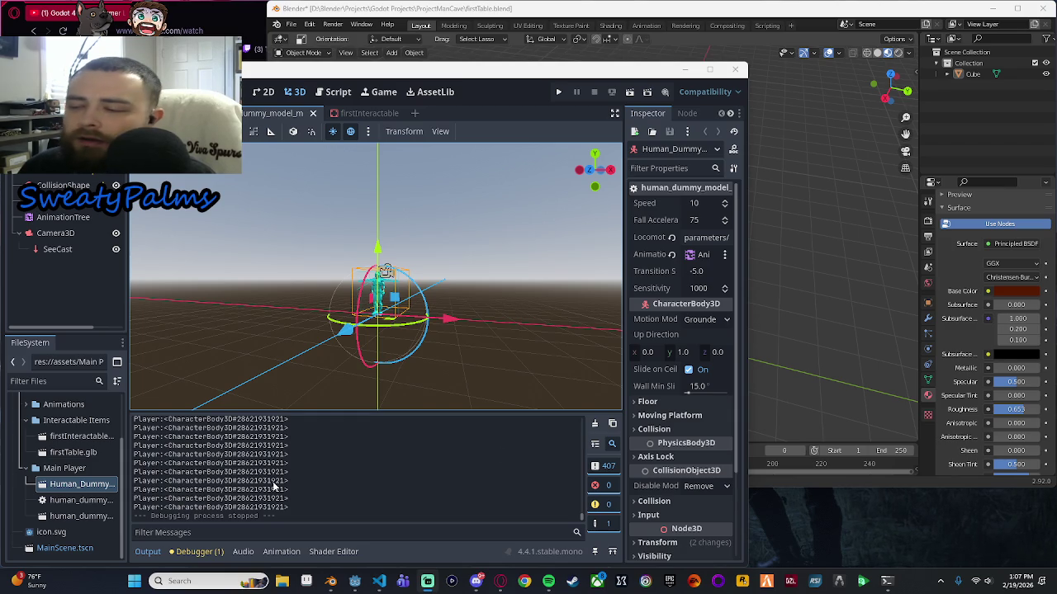
scroll(514, 290, up, 5)
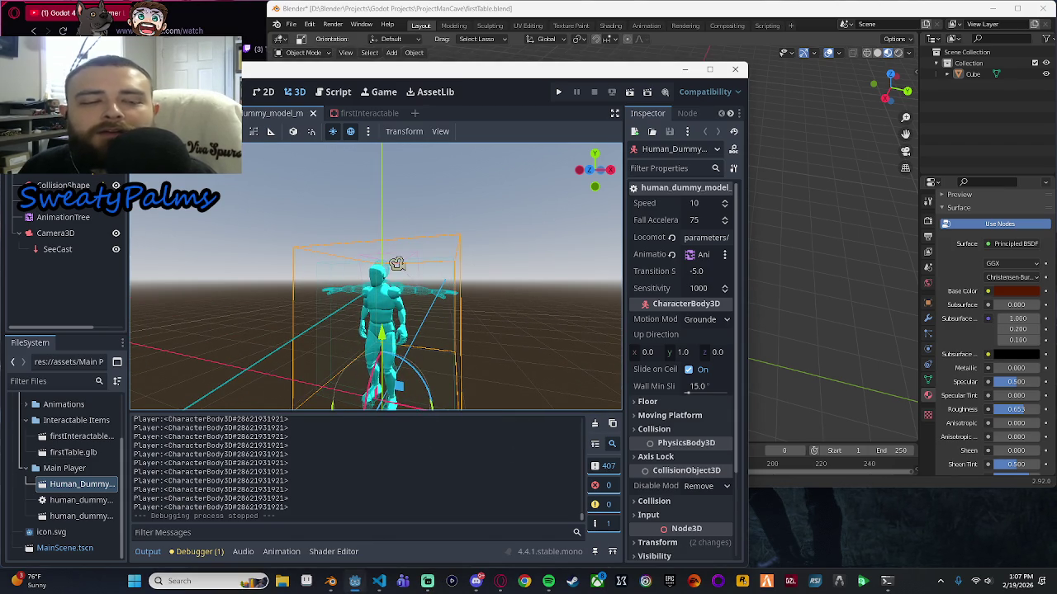
scroll(541, 339, down, 3)
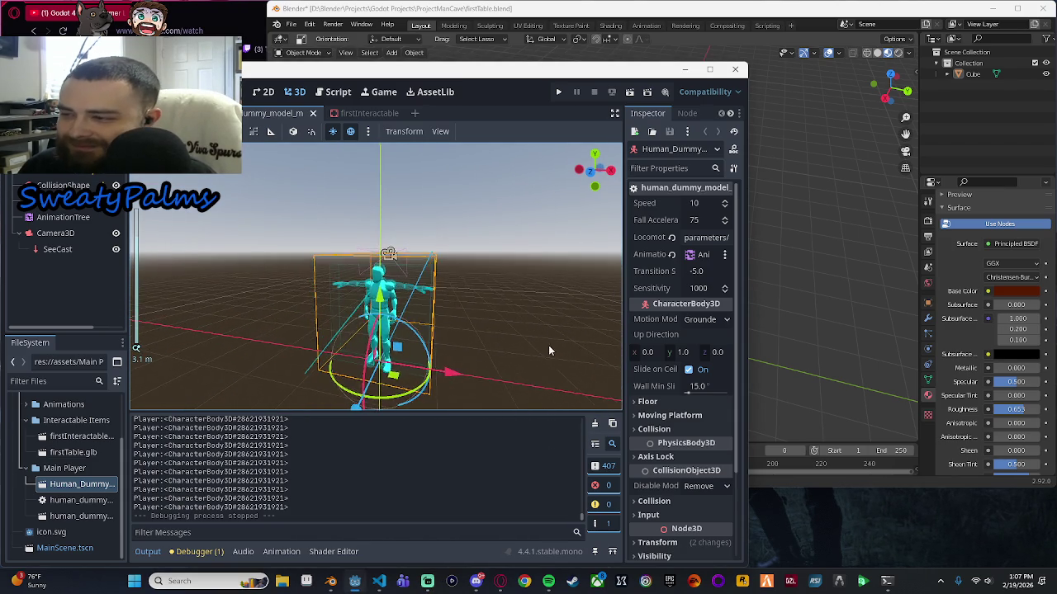
scroll(547, 347, up, 5)
mouse_move(519, 276)
mouse_down()
mouse_move(491, 315)
mouse_move(401, 340)
mouse_move(307, 329)
mouse_move(454, 332)
mouse_move(464, 327)
mouse_move(437, 273)
mouse_up()
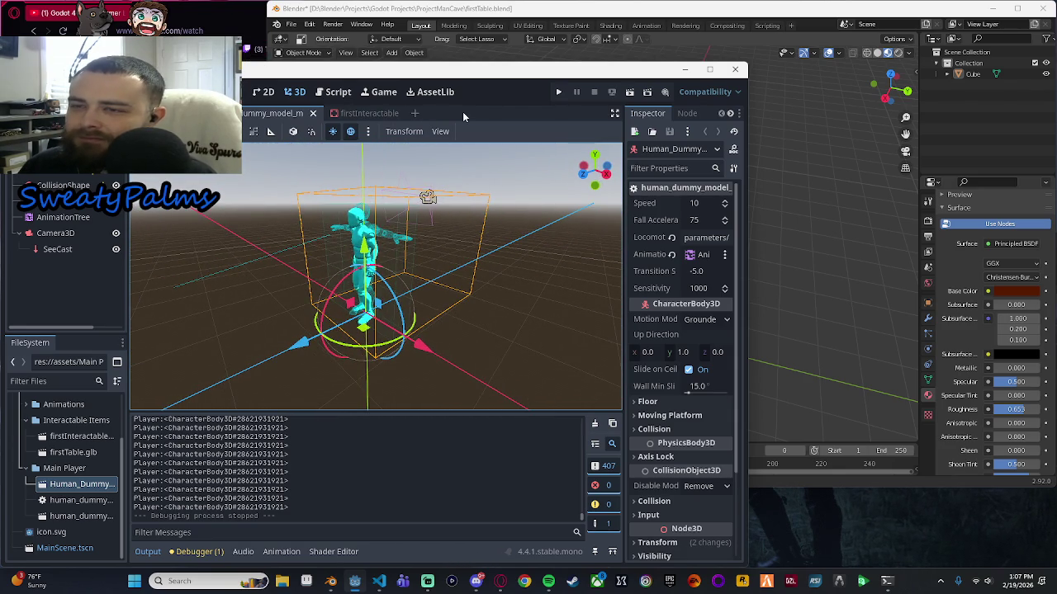
key(alt+Tab)
click(326, 252)
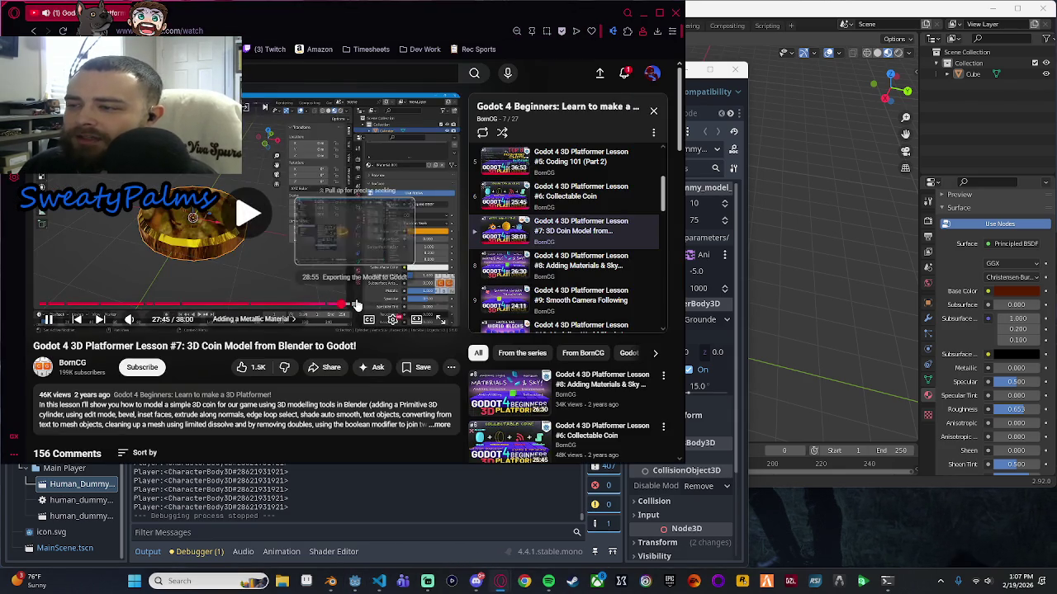
Seek the tutorial to 'Using the GLTF model in Godot', then open firstTable.glb's import settings.
click(382, 305)
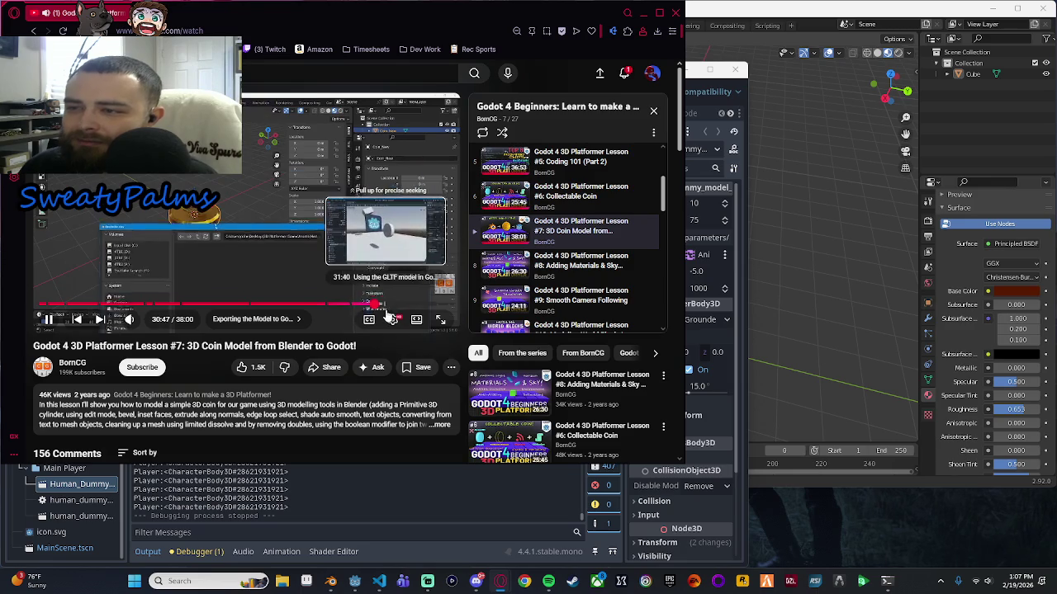
click(383, 307)
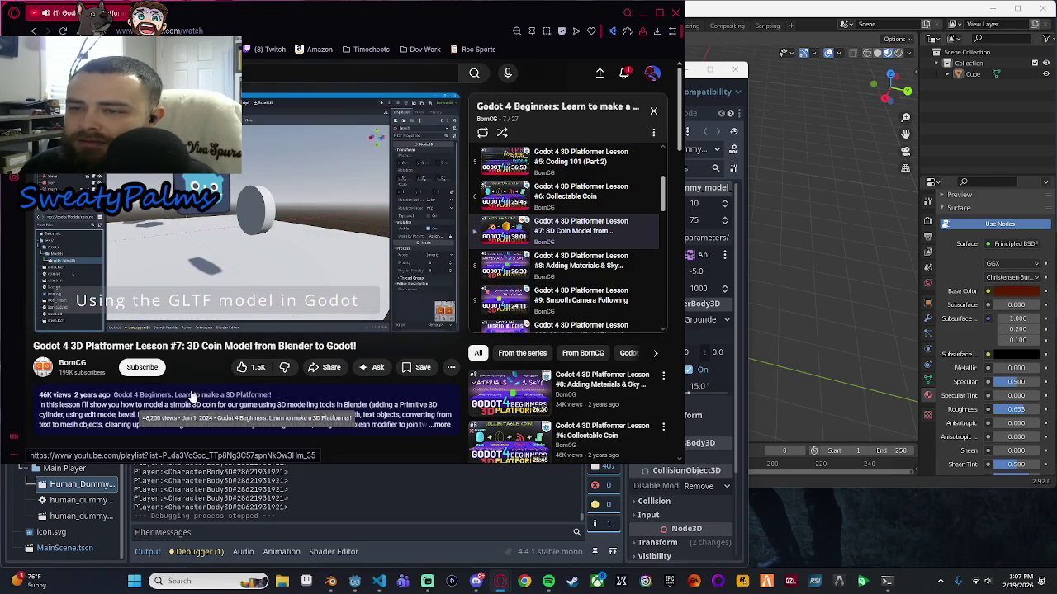
click(191, 397)
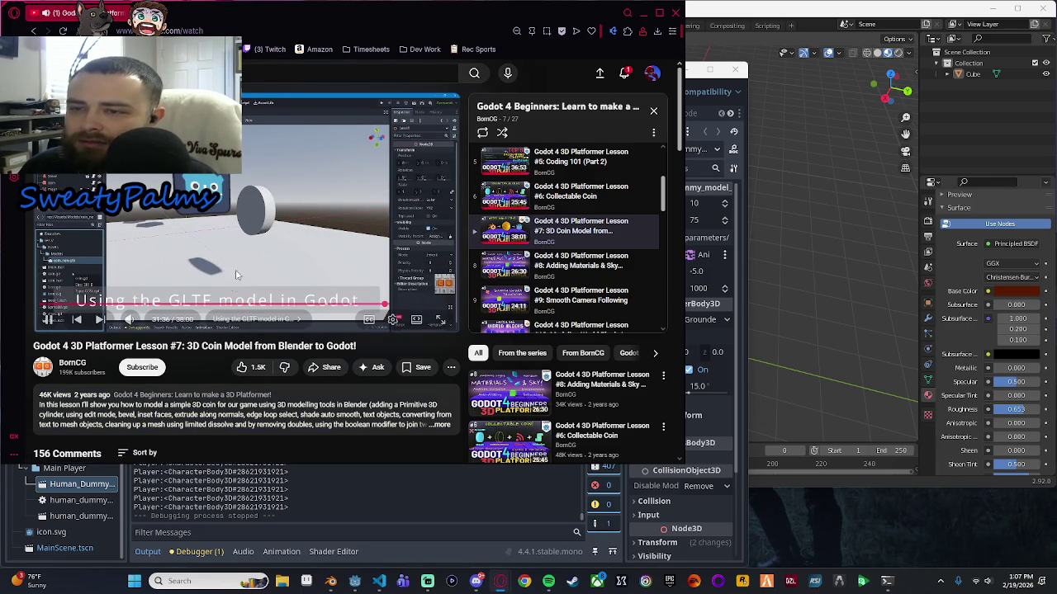
double_click(126, 211)
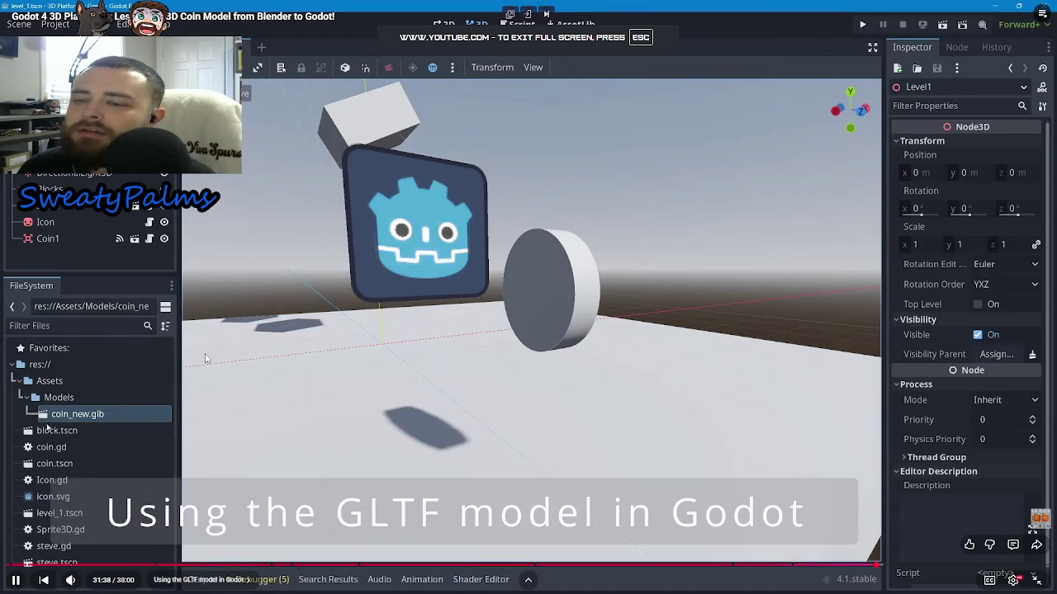
key(Escape)
click(401, 333)
click(282, 239)
click(354, 580)
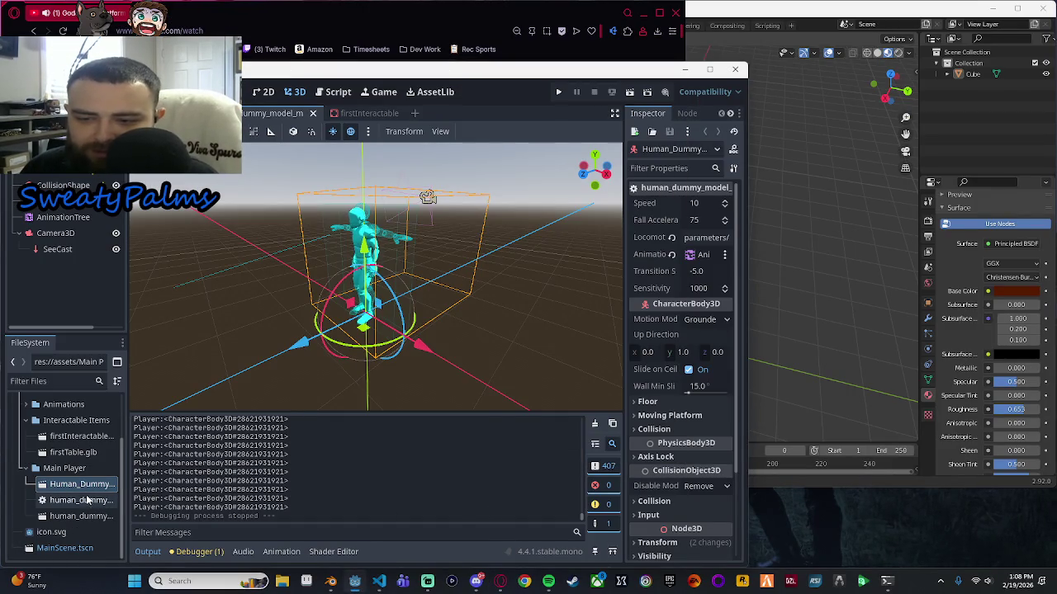
double_click(78, 453)
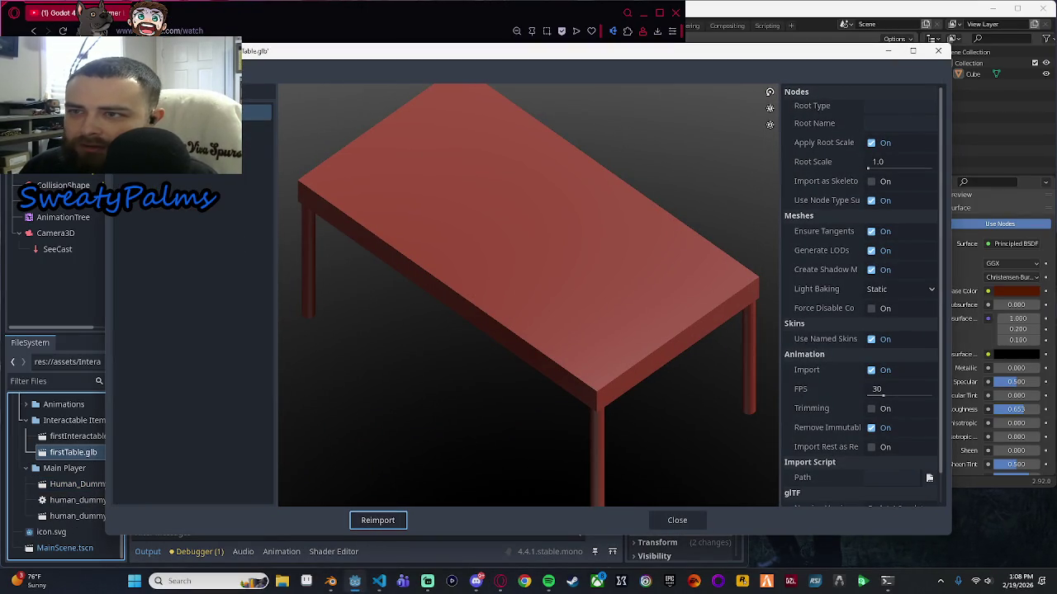
Inspect the import options of the firstTable_Cube mesh and its Cube mesh instance.
click(256, 129)
click(258, 142)
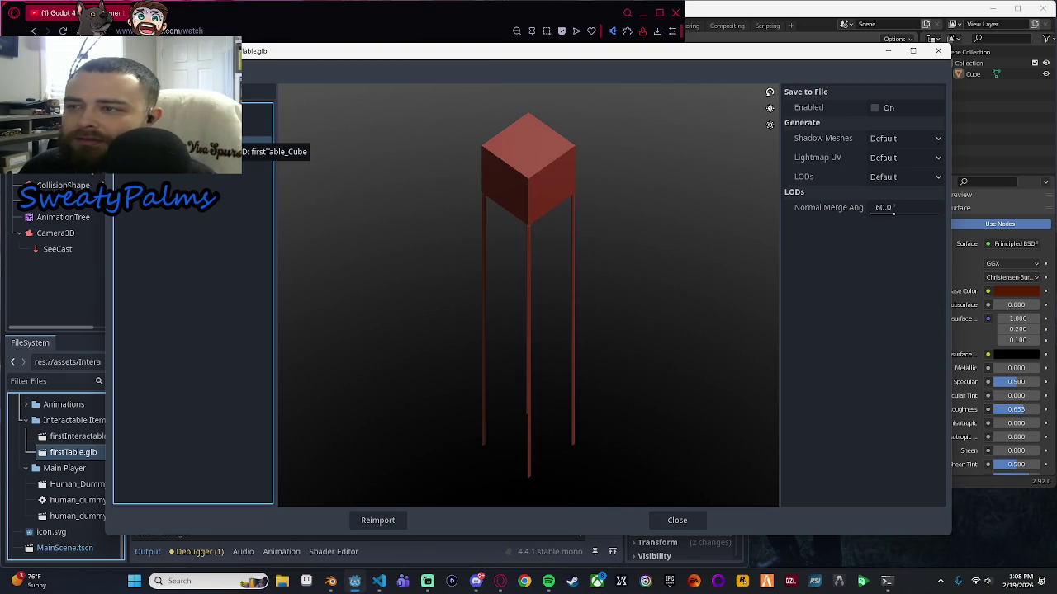
click(256, 129)
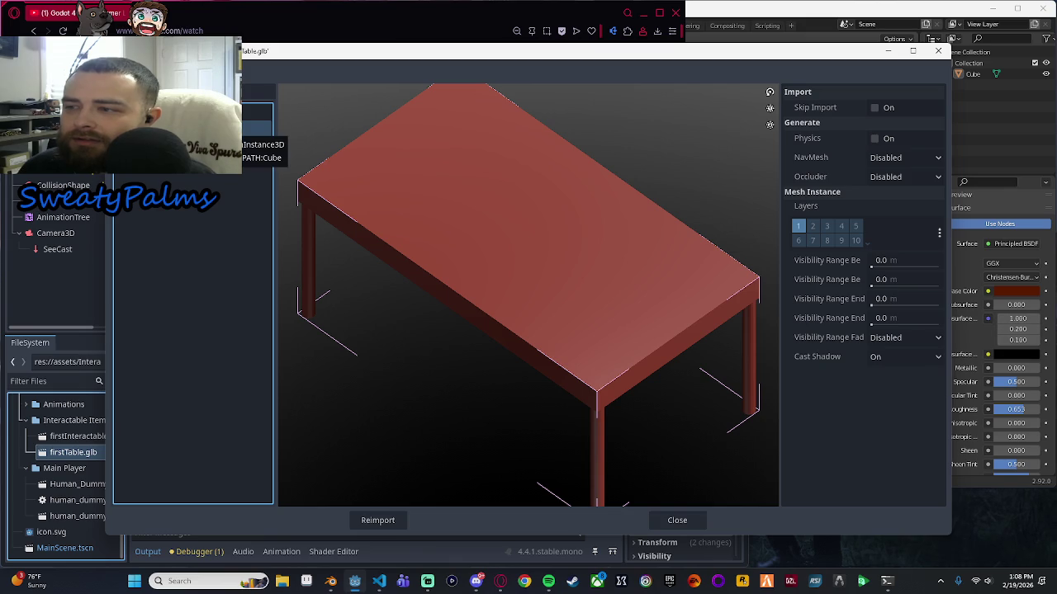
scroll(602, 222, down, 2)
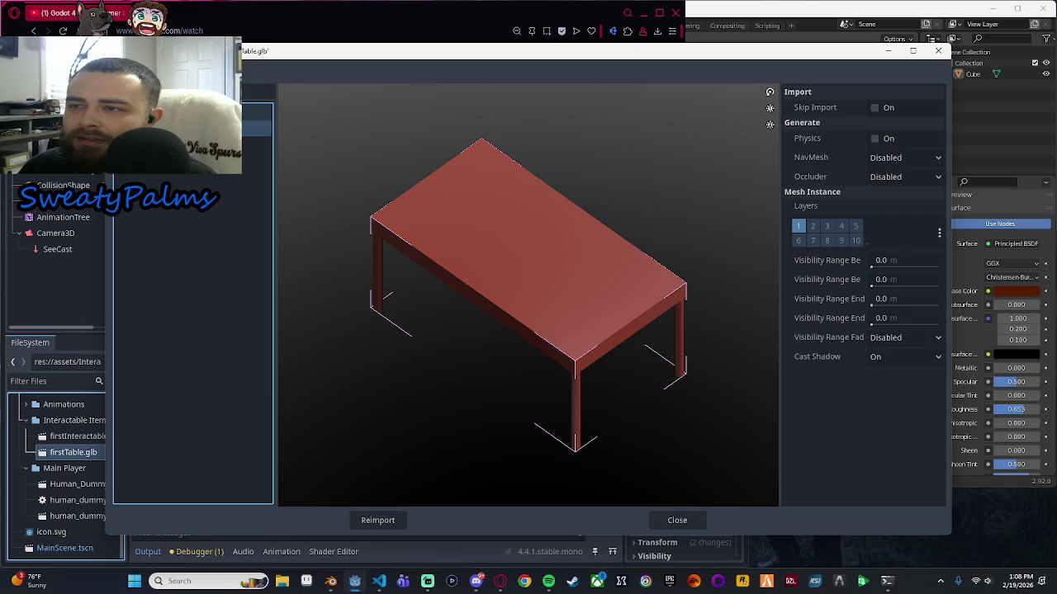
Check the root scene and the mesh's save and LOD options, then return to the YouTube tutorial.
click(256, 111)
click(256, 129)
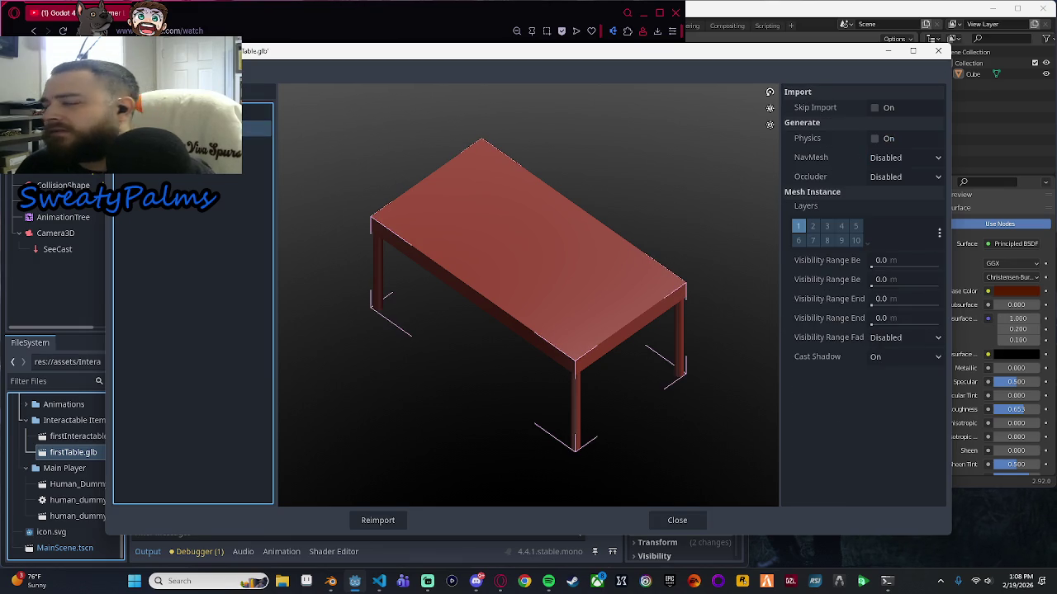
click(256, 144)
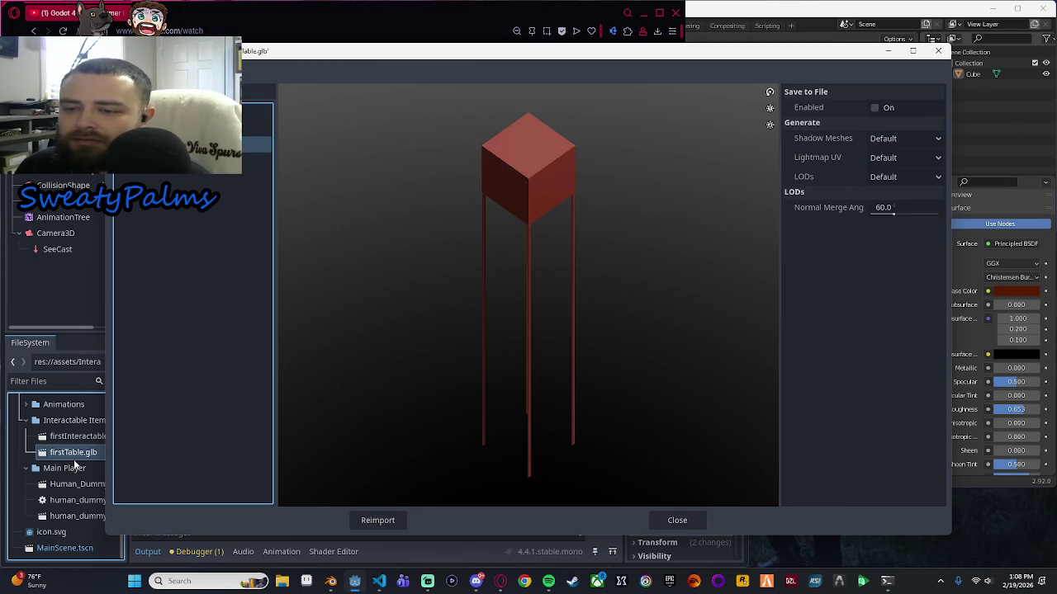
click(251, 13)
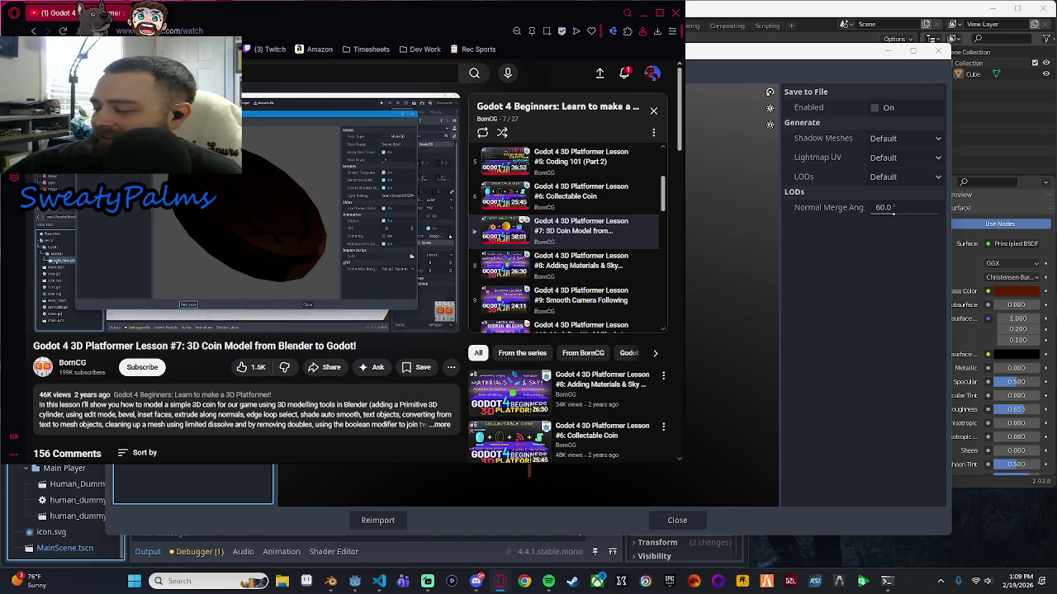
mouse_move(320, 223)
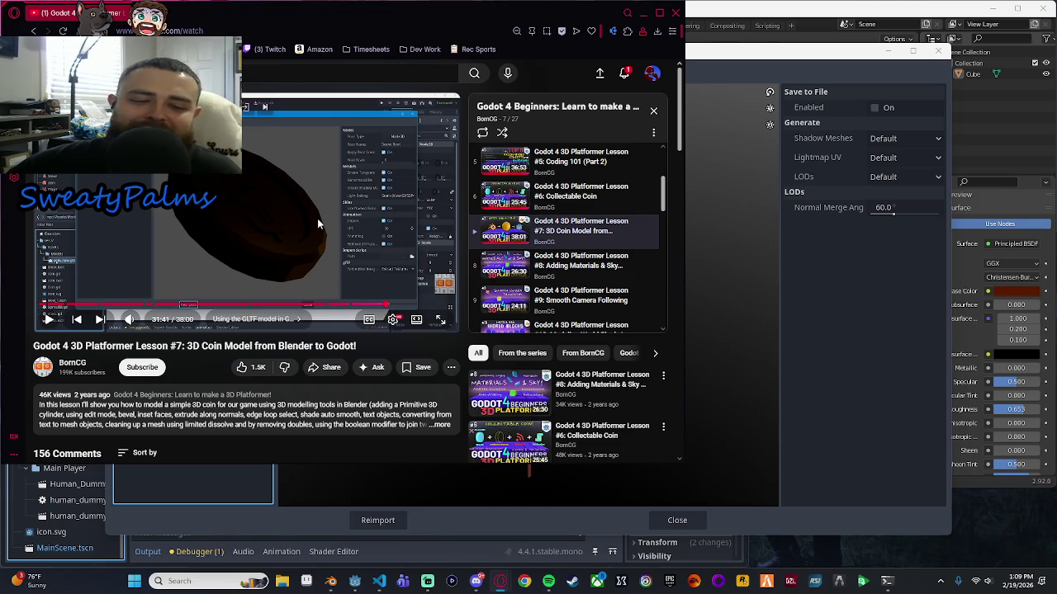
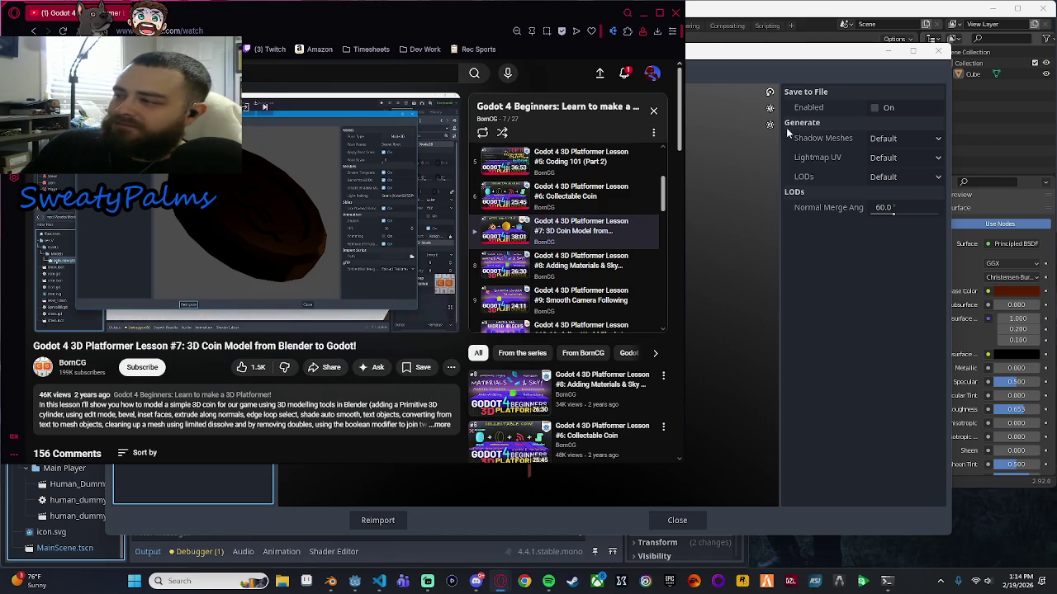
Bring Godot's firstTable.glb import preview of the red table to the front.
click(760, 50)
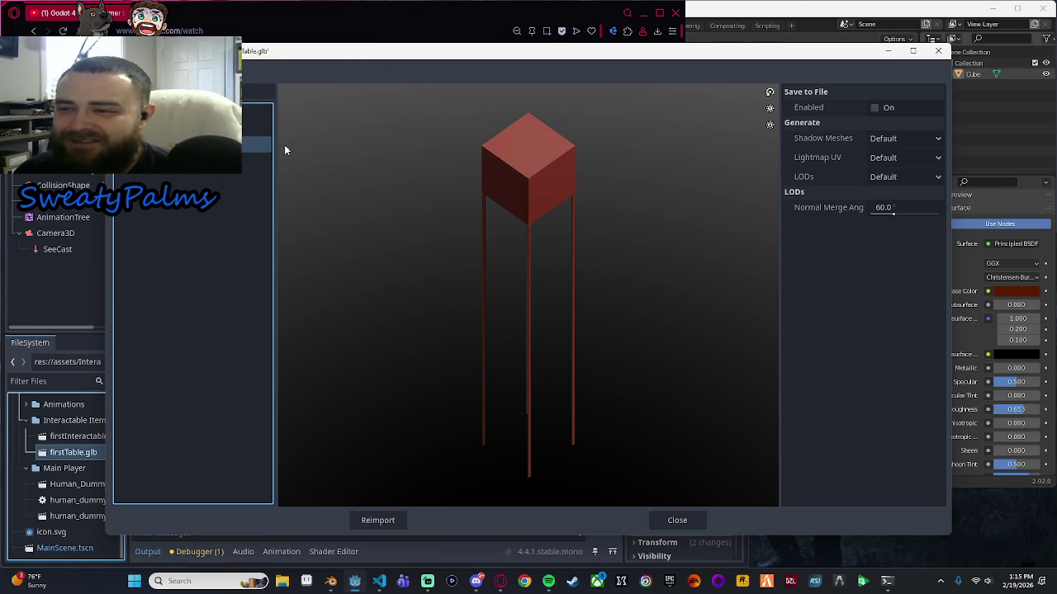
Switch to the YouTube tutorial, then later back to the Godot import dialog.
key(alt+Tab)
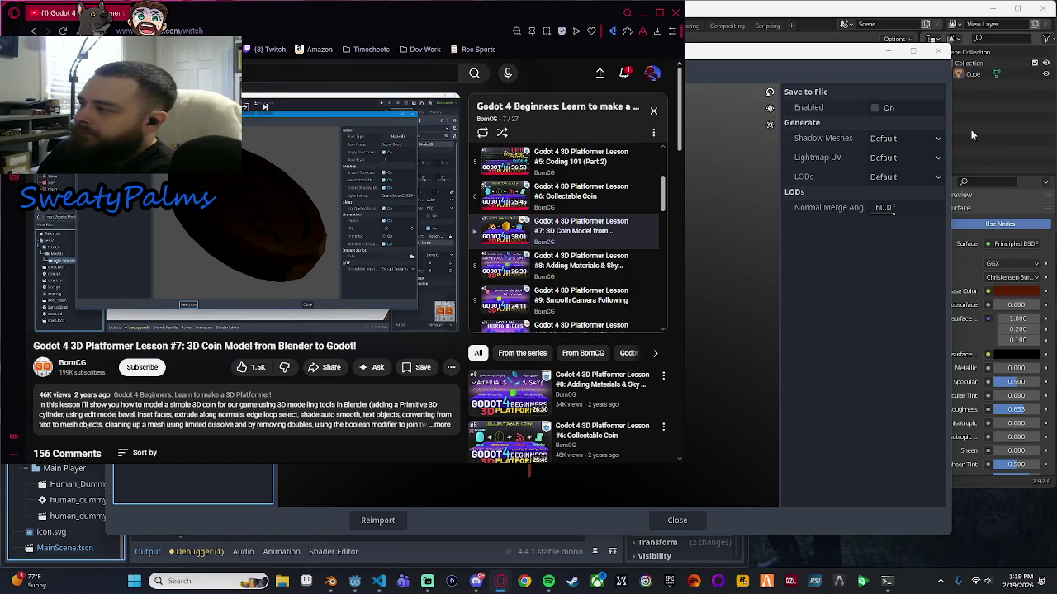
key(alt+Tab)
Select the root entry to preview the whole firstTable table with its import settings.
click(198, 127)
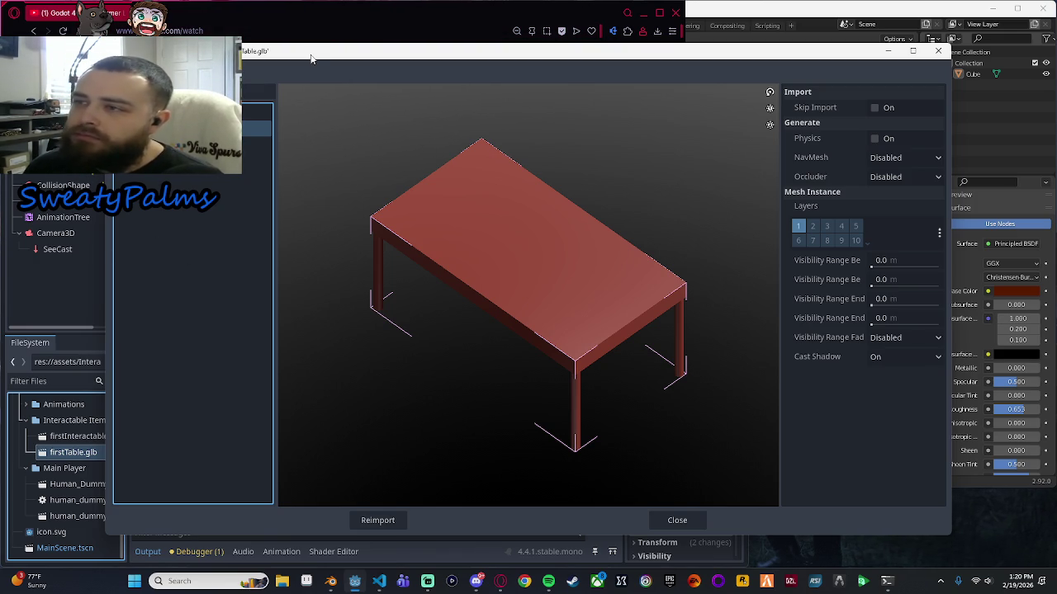
click(816, 418)
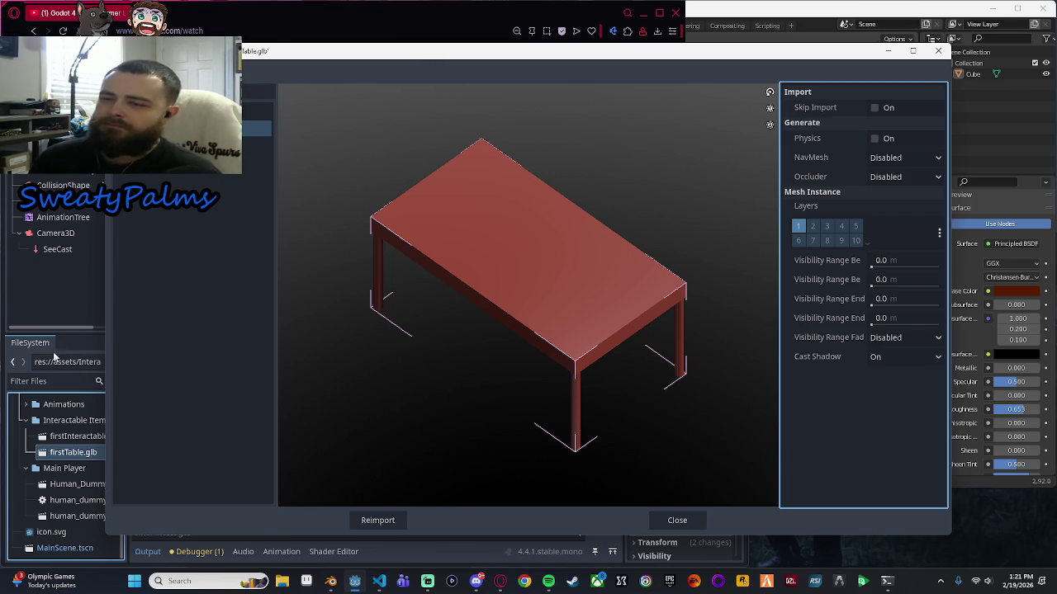
Bring the YouTube coin-model tutorial back in front of the Godot import dialog.
click(296, 39)
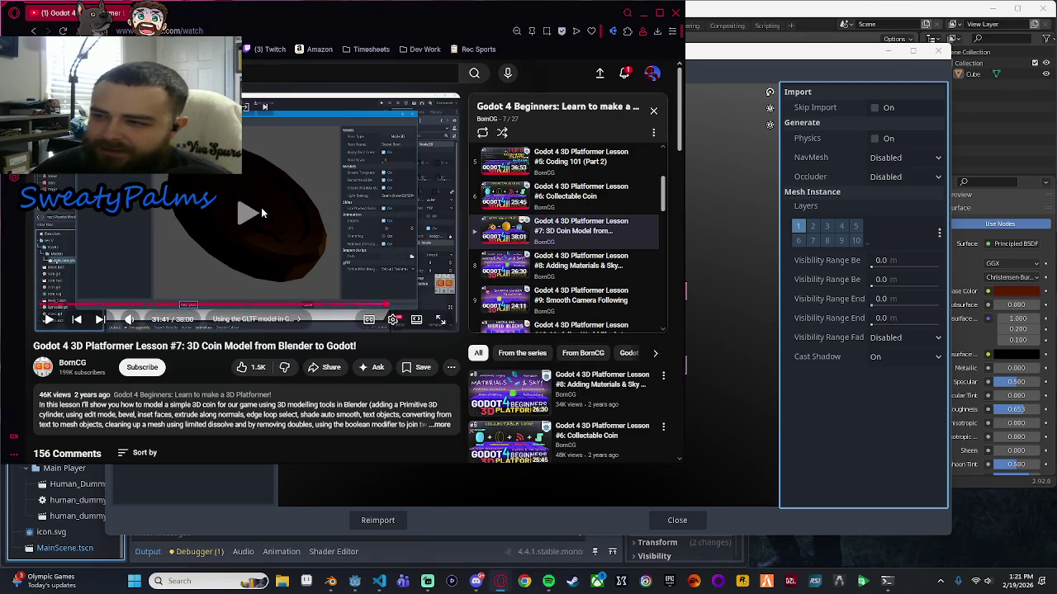
Make the tutorial fullscreen and seek to about 32:28, where coin_new.glb is dropped in.
double_click(318, 228)
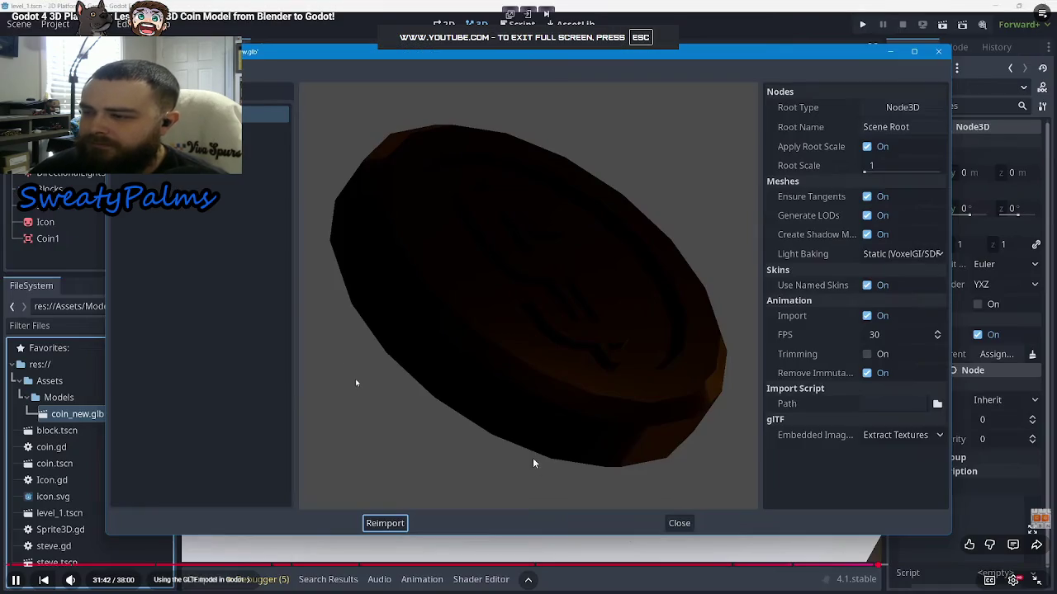
key(l)
key(l)
key(Right)
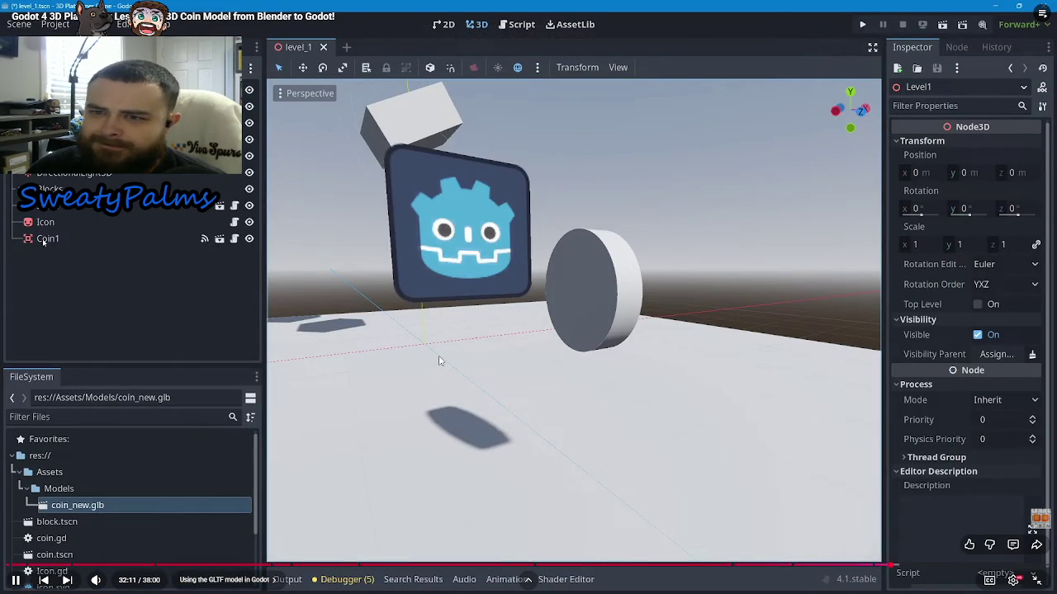
key(l)
key(Right)
key(Right)
key(Left)
key(Left)
key(Left)
key(Left)
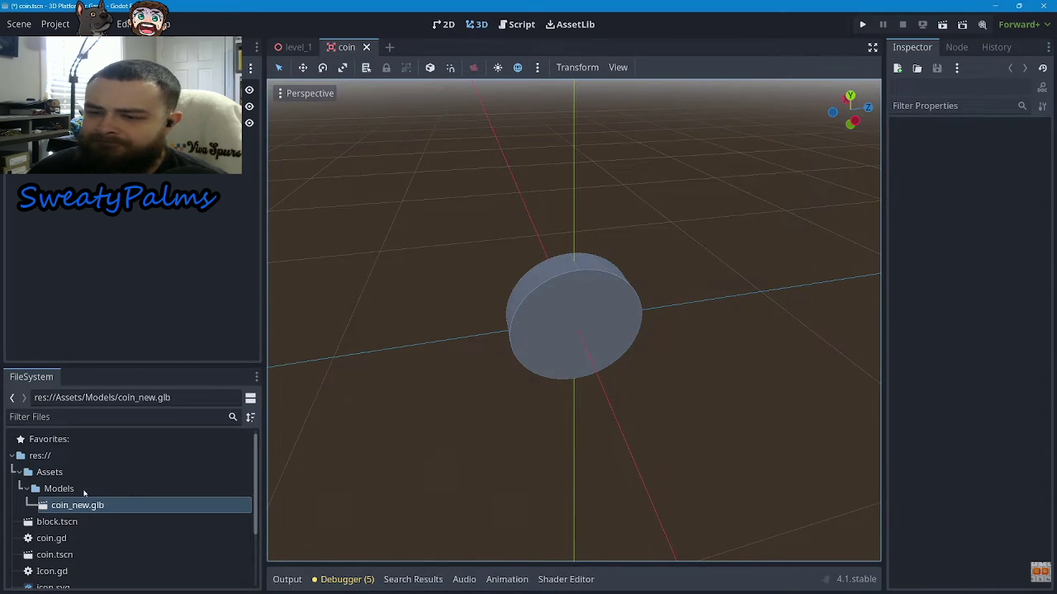
mouse_move(75, 508)
mouse_down()
mouse_move(160, 467)
mouse_move(83, 505)
mouse_move(338, 323)
mouse_move(553, 281)
mouse_up()
Pause the video, exit fullscreen, and return to Godot's table import settings.
click(438, 357)
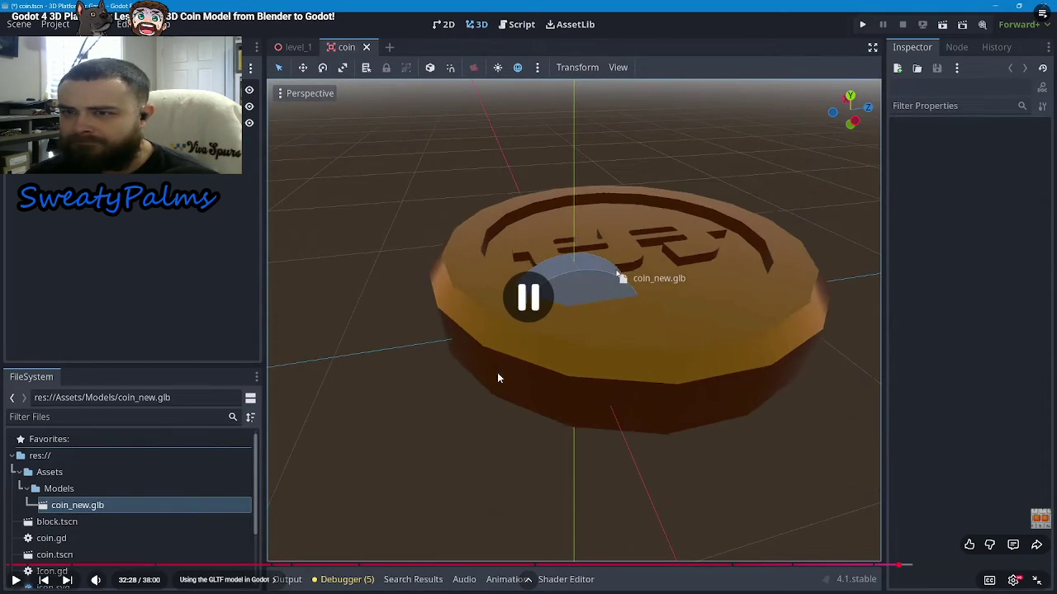
double_click(466, 339)
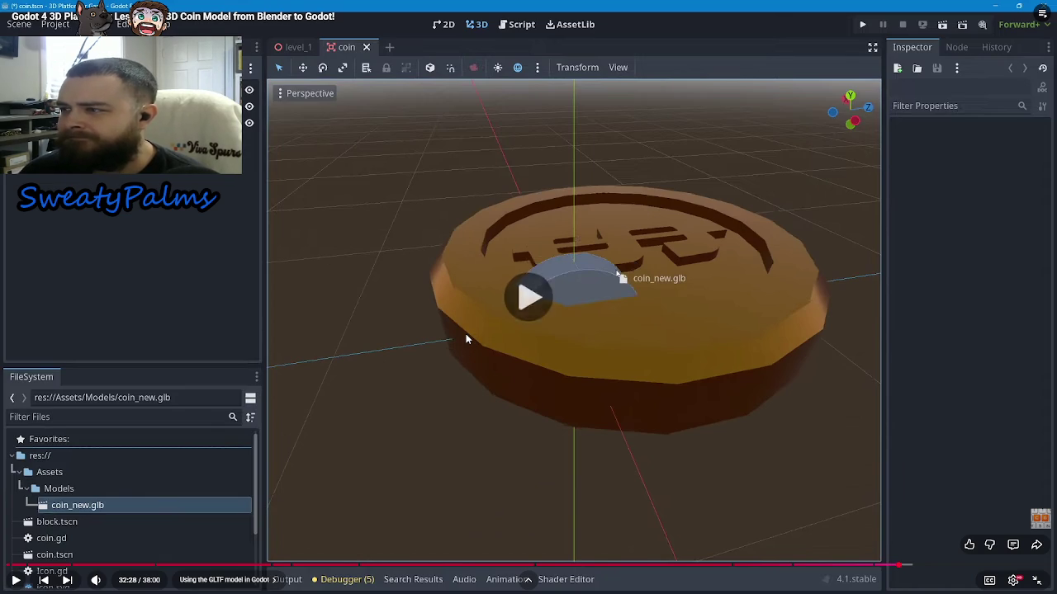
click(809, 60)
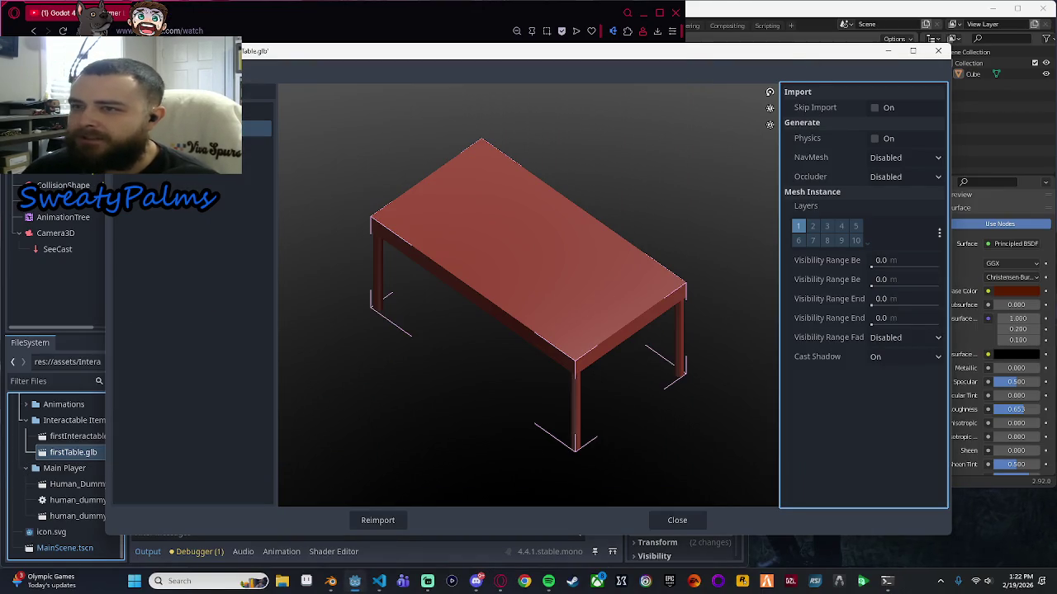
Check the table's node tree and Cube mesh preview, then reimport firstTable.glb.
click(192, 157)
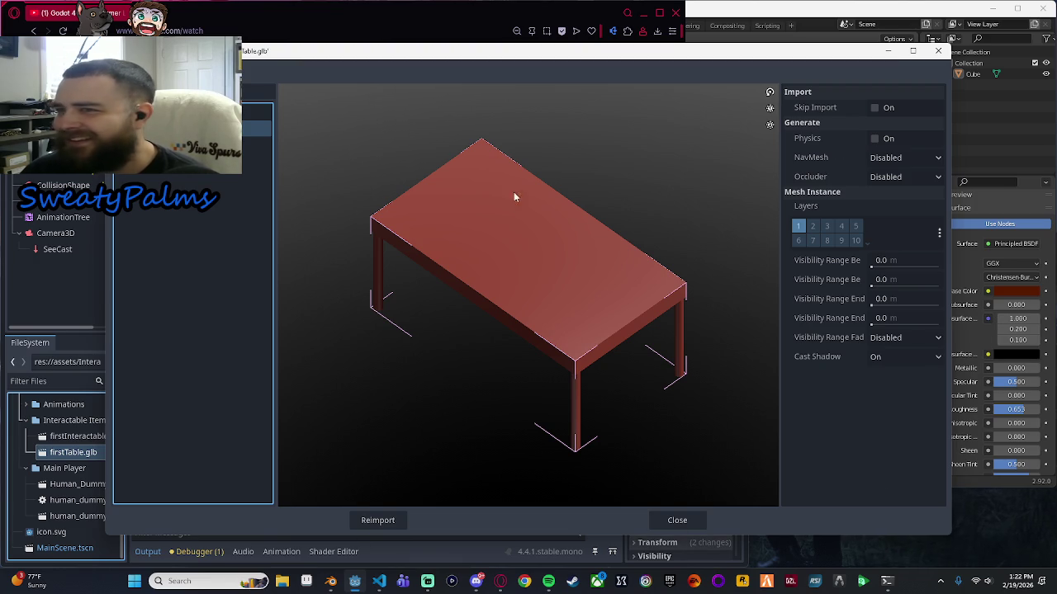
click(257, 143)
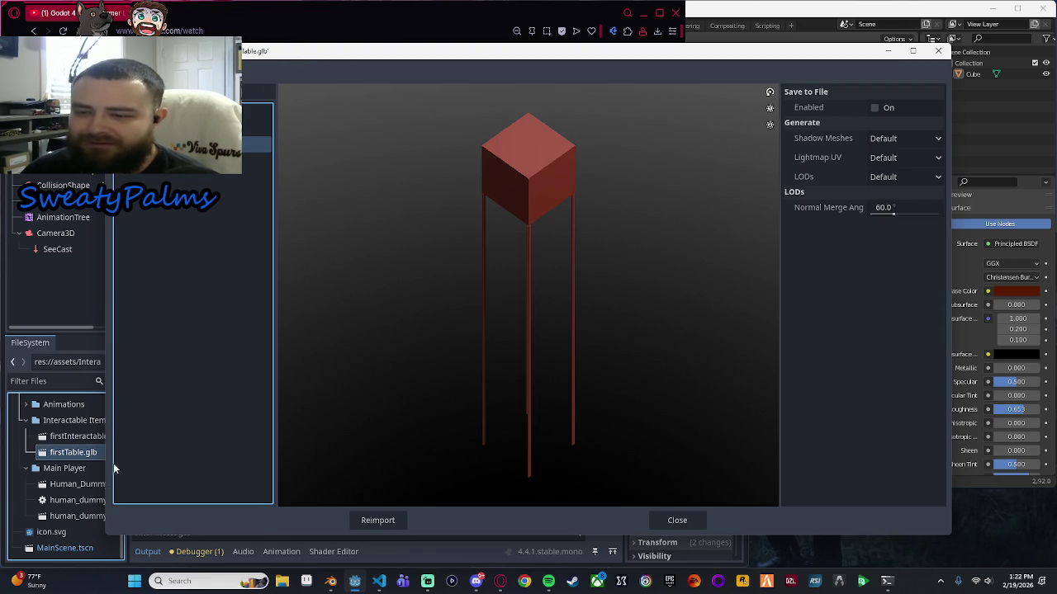
click(257, 128)
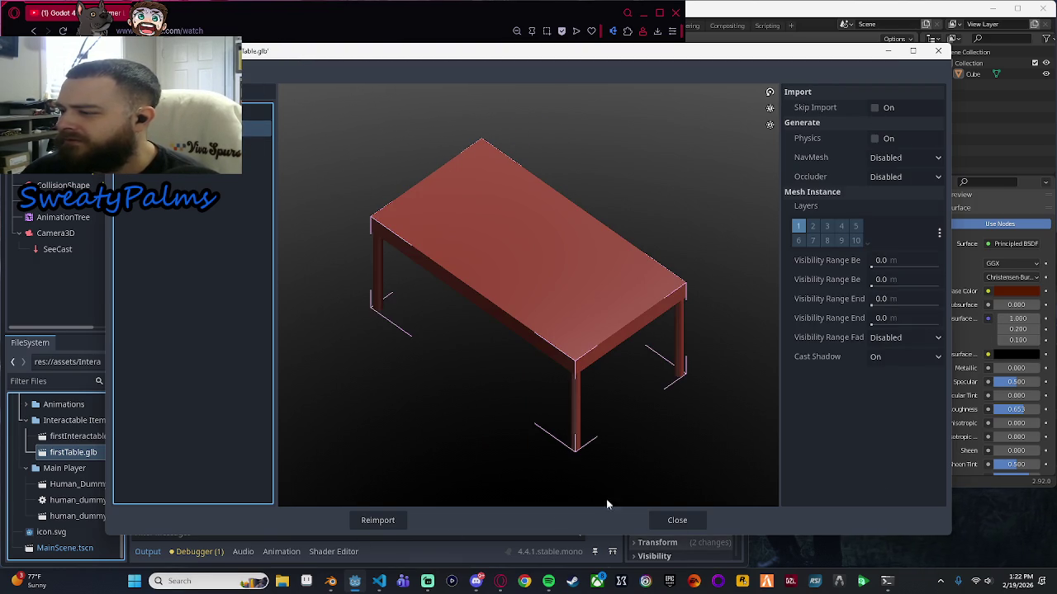
click(386, 521)
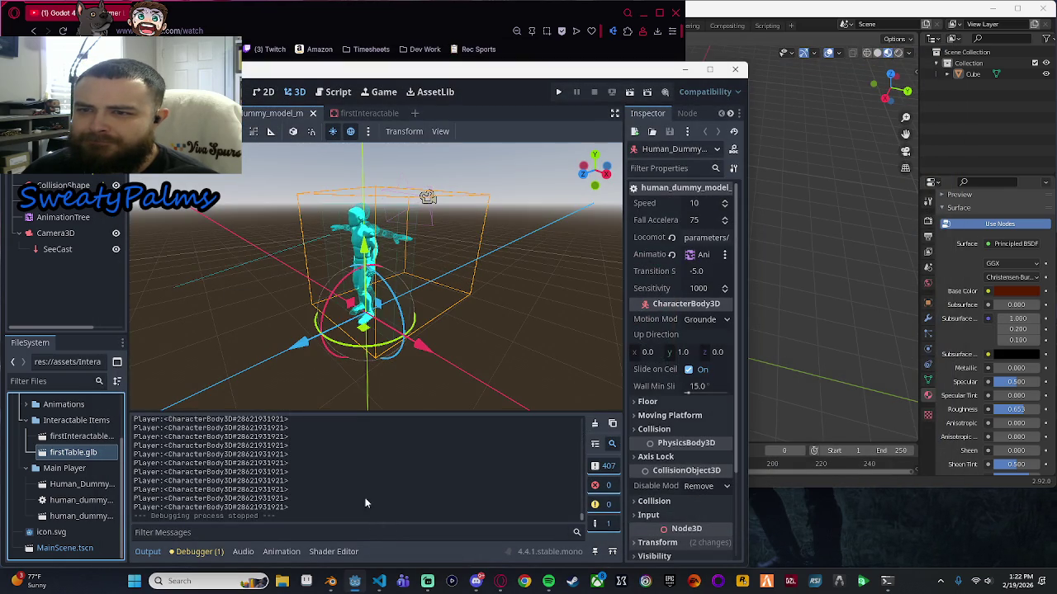
Switch through the level and dummy tabs to open the firstInteractable scene, then bring the tutorial forward.
click(248, 113)
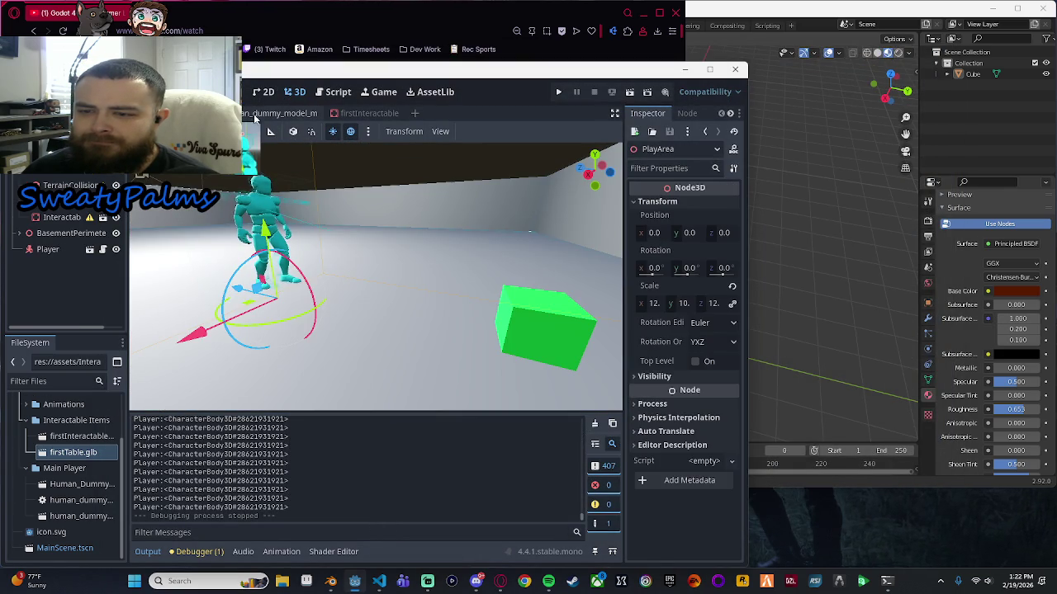
click(300, 114)
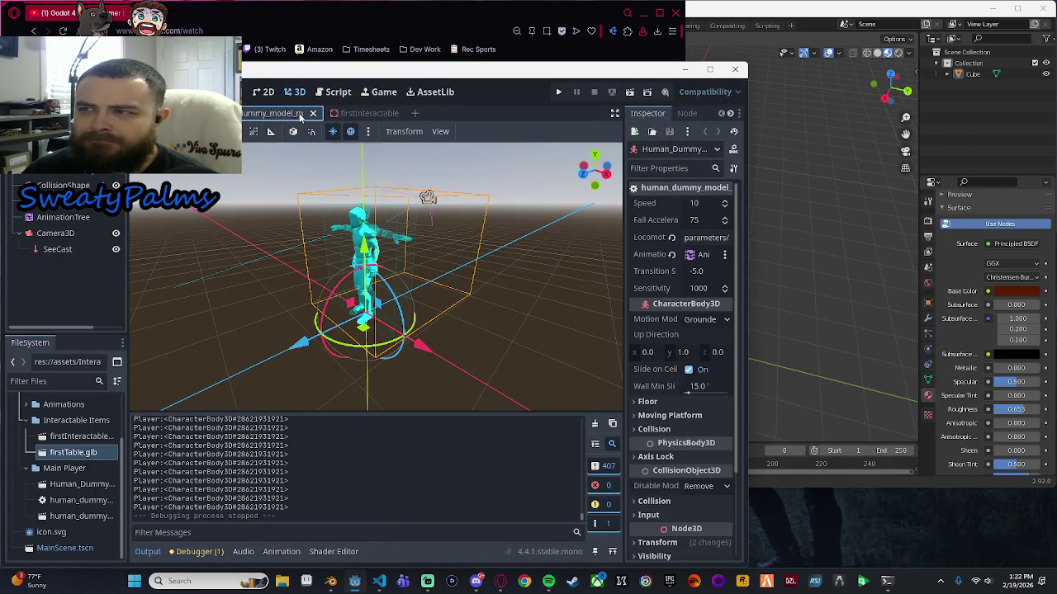
mouse_move(373, 114)
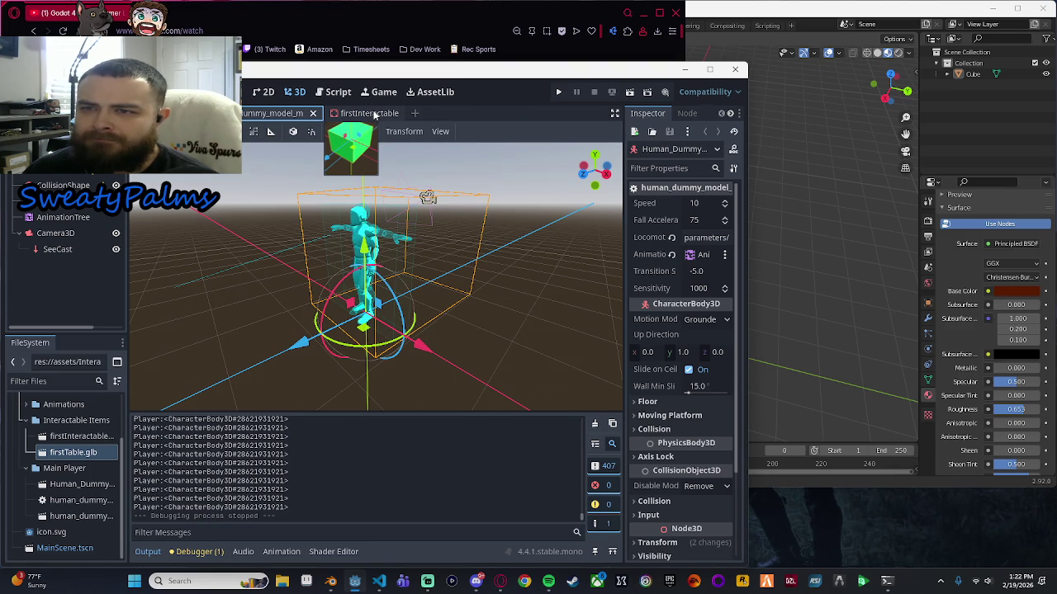
click(374, 116)
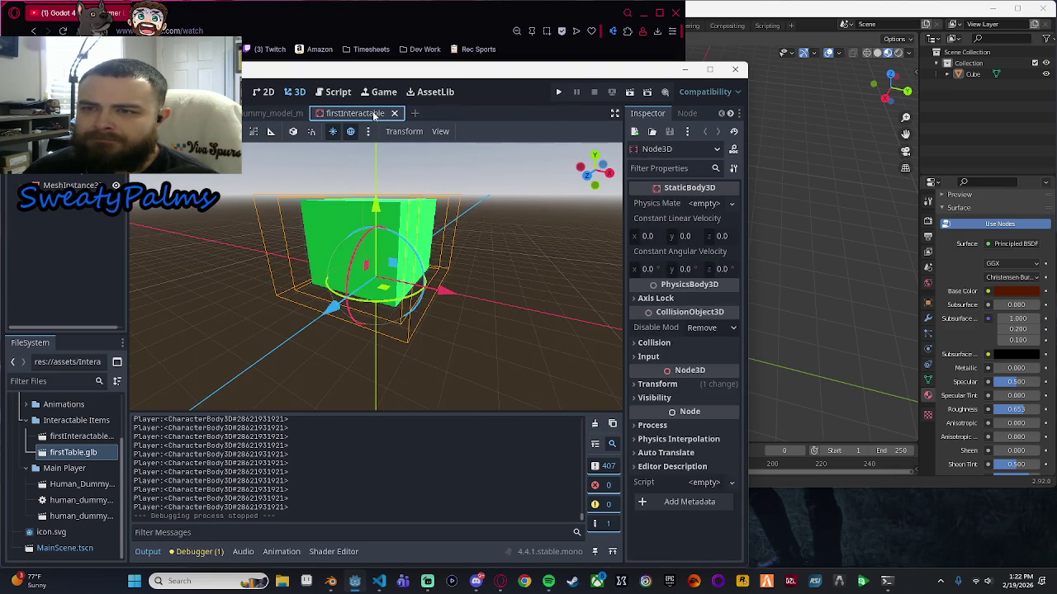
click(330, 13)
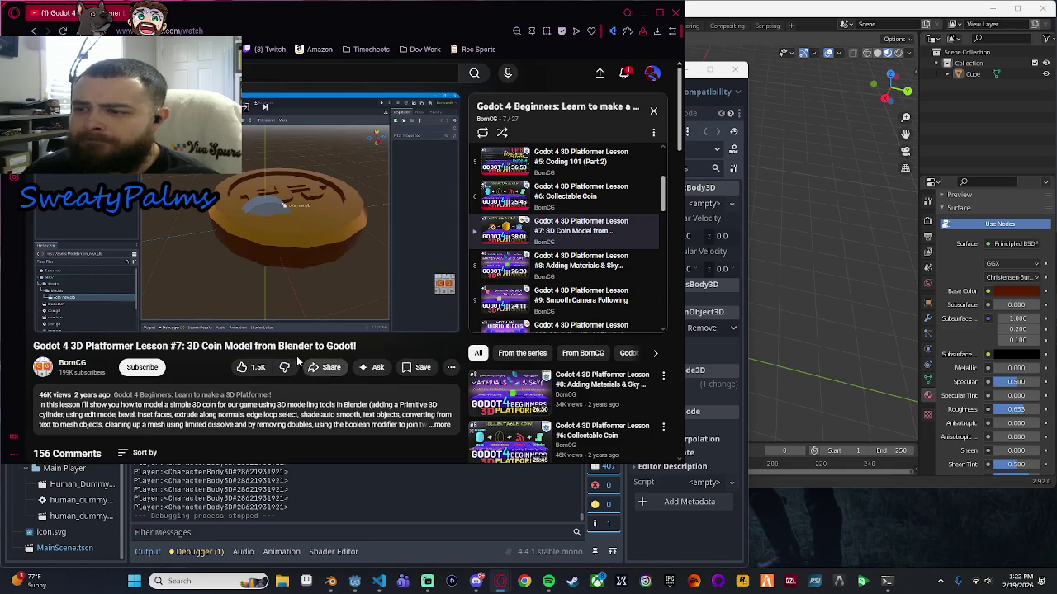
Resume the lesson and skip back and forth through it, pausing near the coin scene.
click(315, 320)
key(Left)
key(Left)
key(Left)
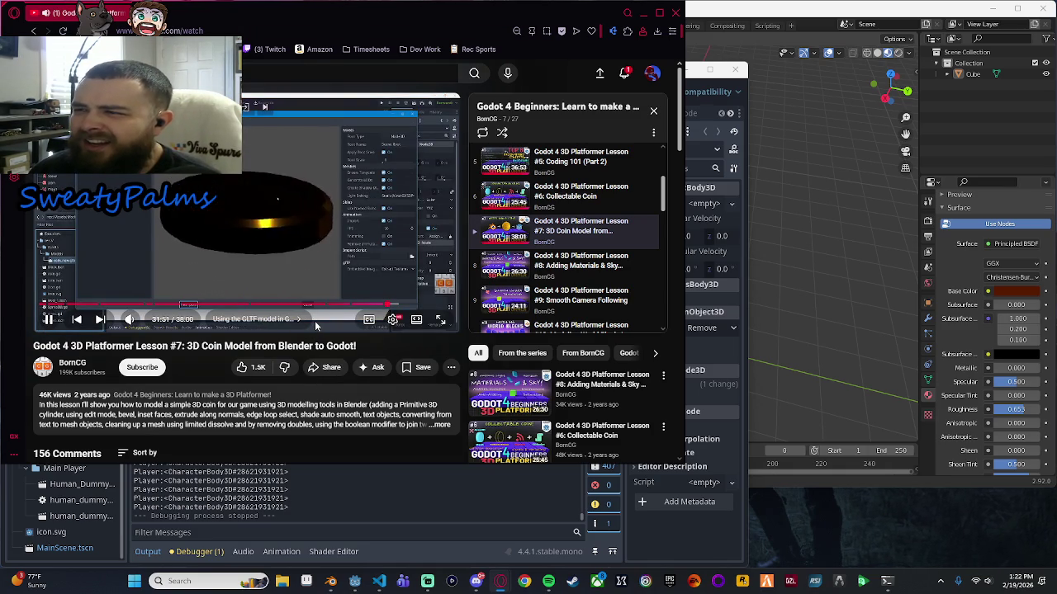
key(Right)
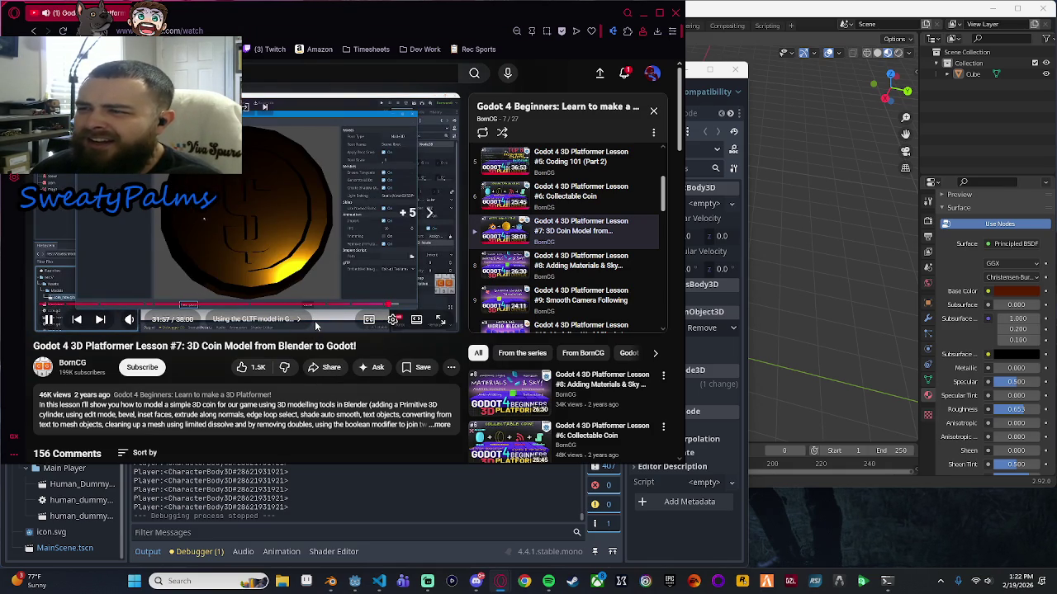
key(Right)
key(Left)
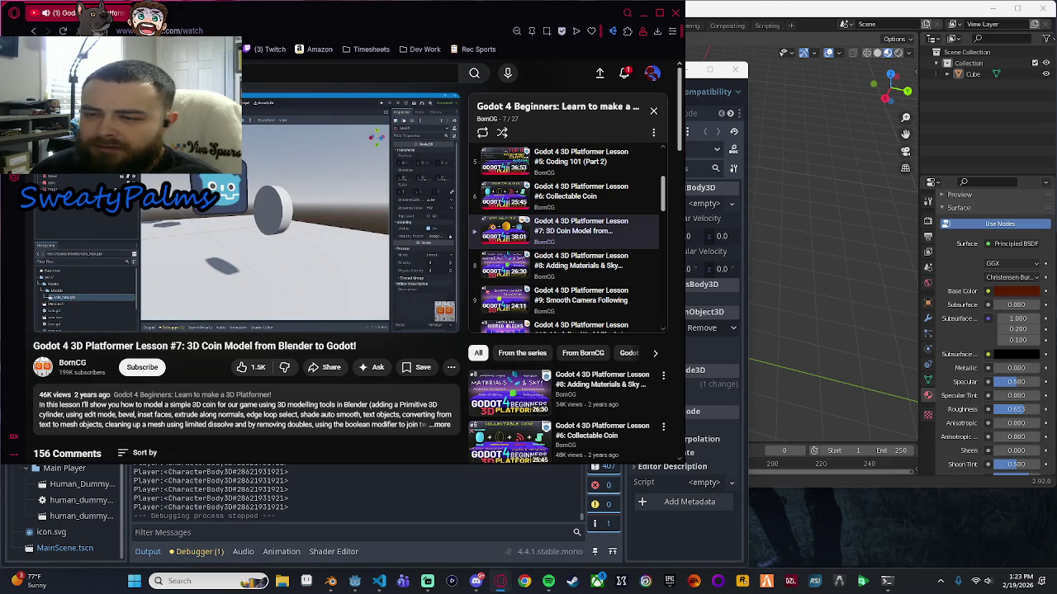
key(Right)
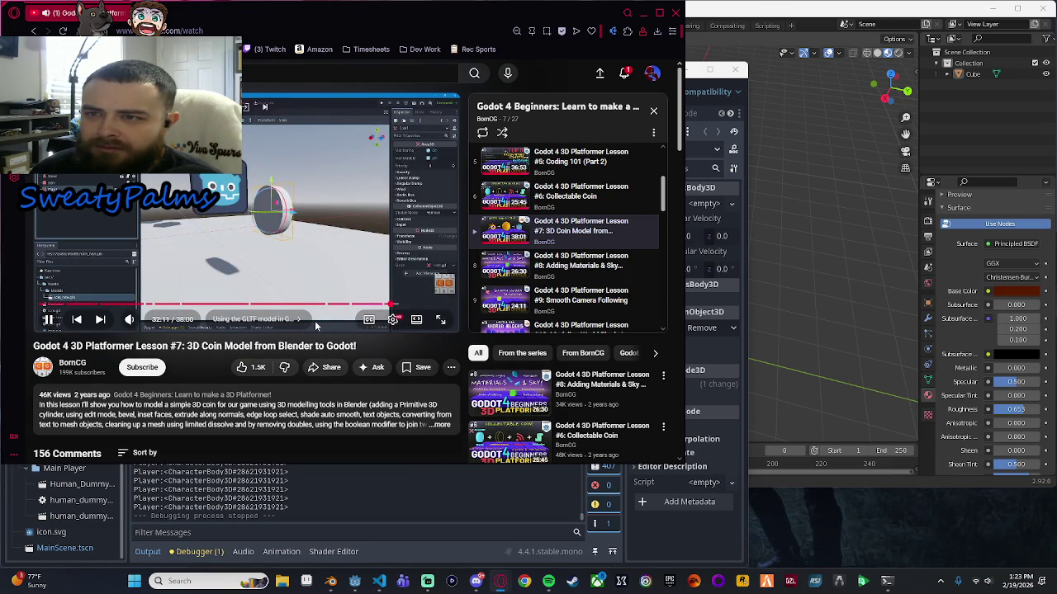
key(Left)
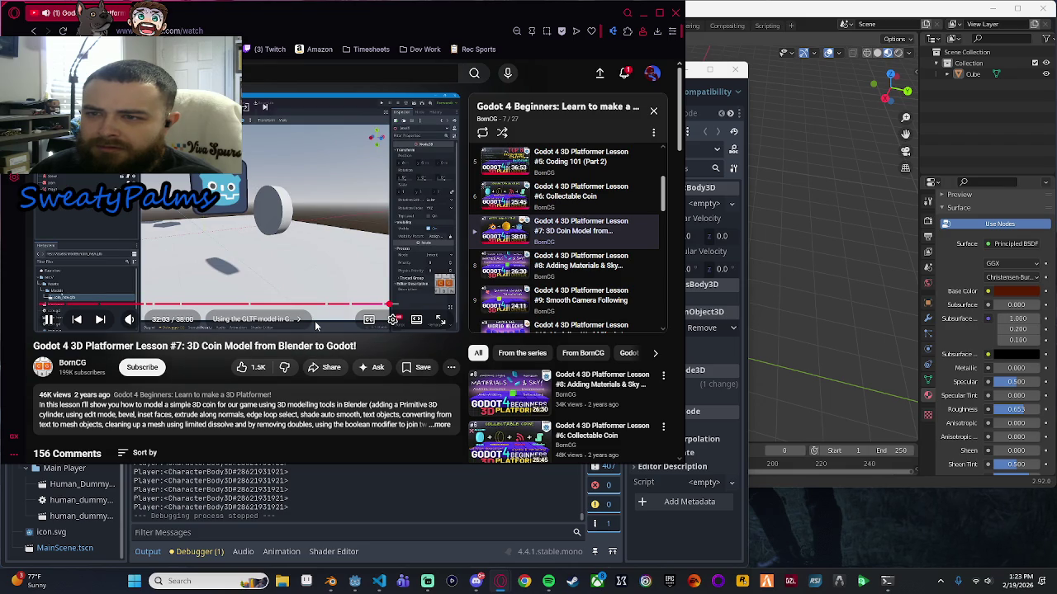
key(Right)
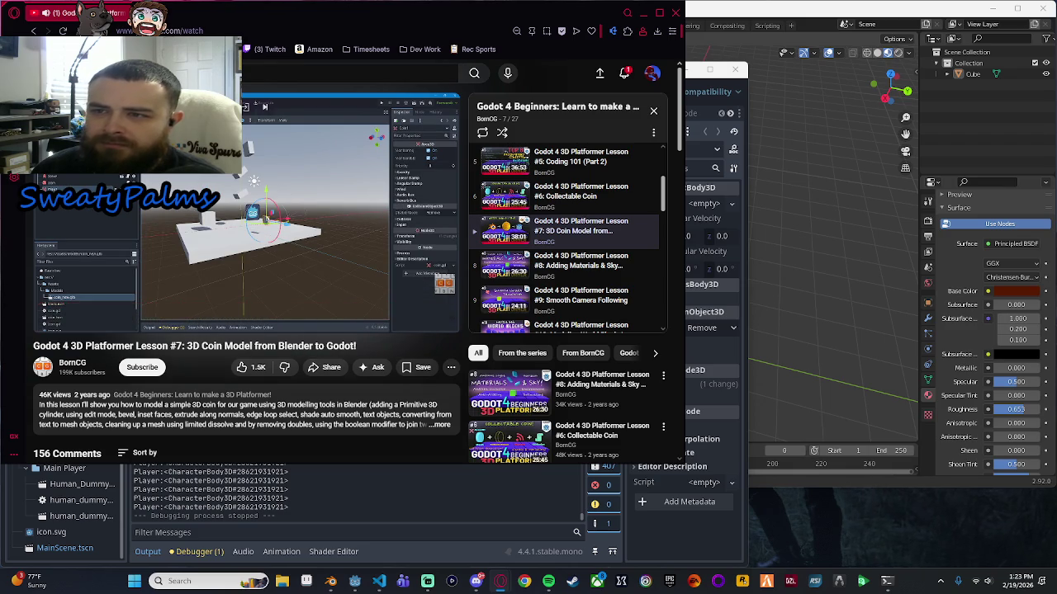
key(Right)
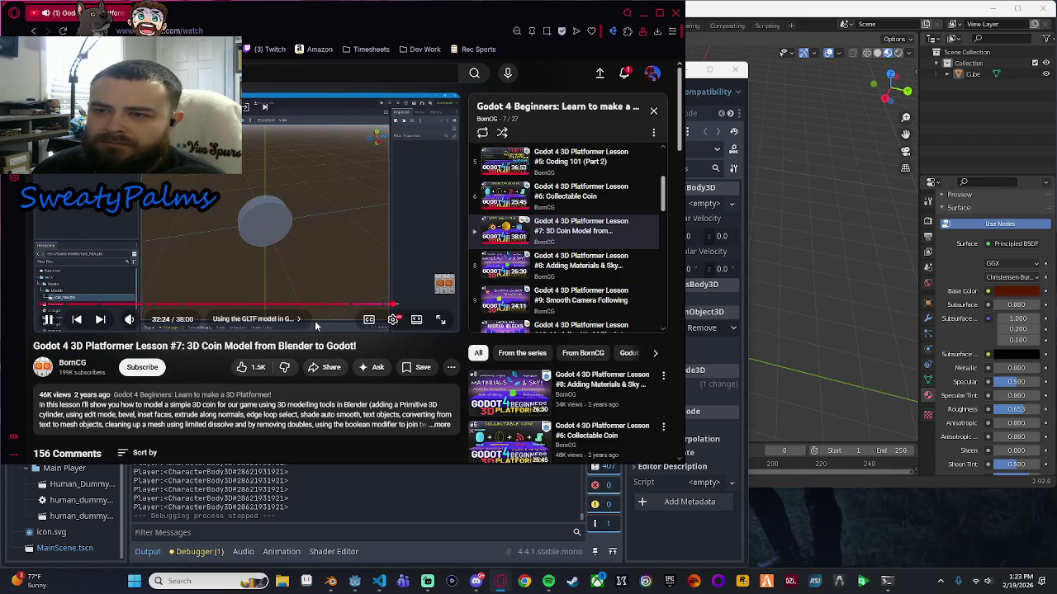
key(Right)
Jump further ahead to around 33:13, pause, and bring the Godot editor forward.
key(Right)
key(space)
key(space)
key(Right)
key(Right)
key(Right)
key(Right)
key(Right)
key(Right)
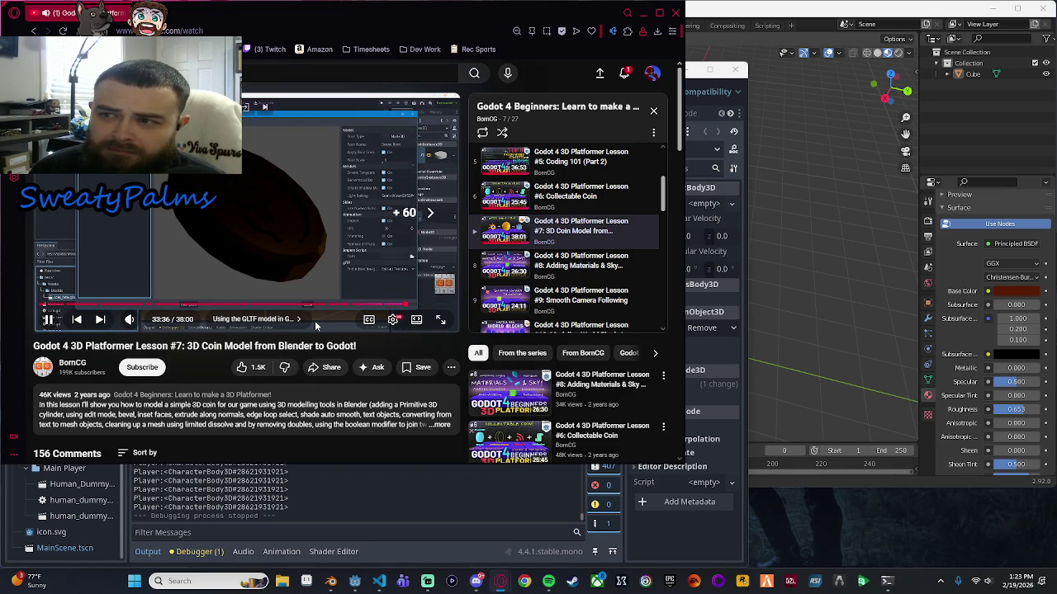
key(Right)
key(Right)
key(Right)
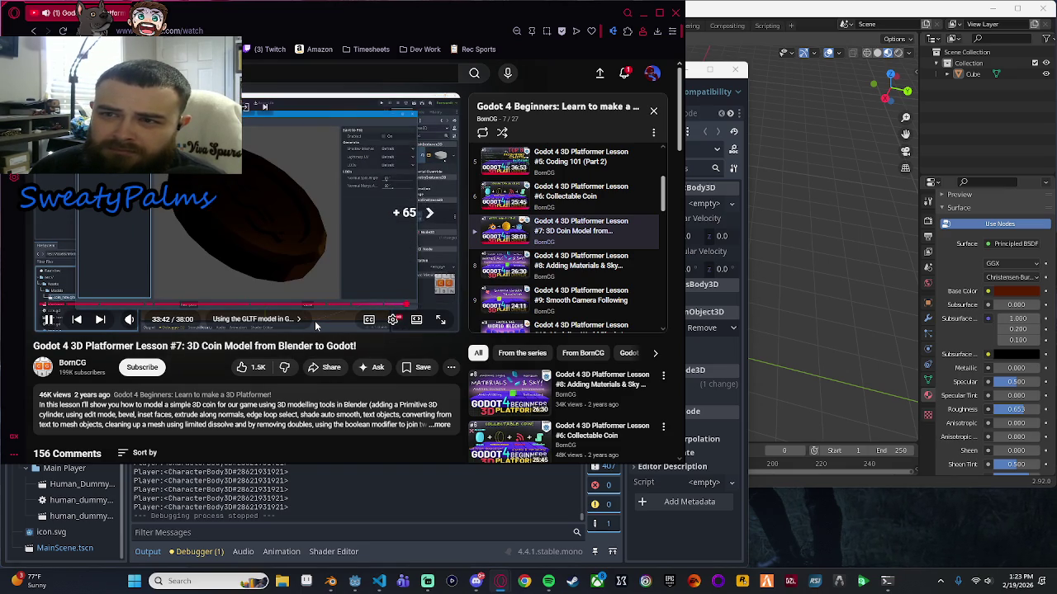
key(Left)
key(Left)
key(Left)
key(Left)
key(Left)
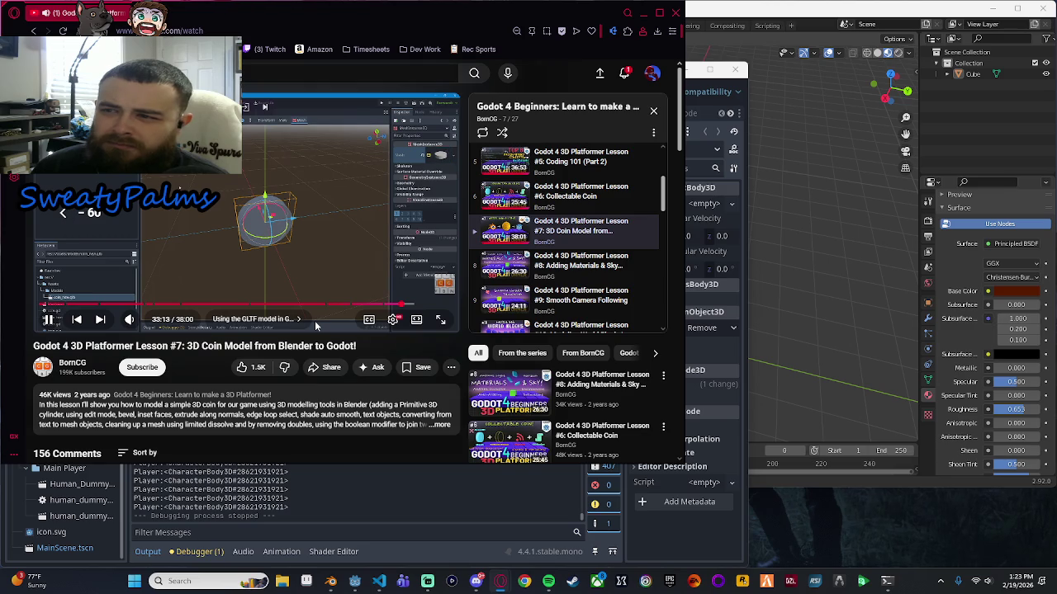
key(space)
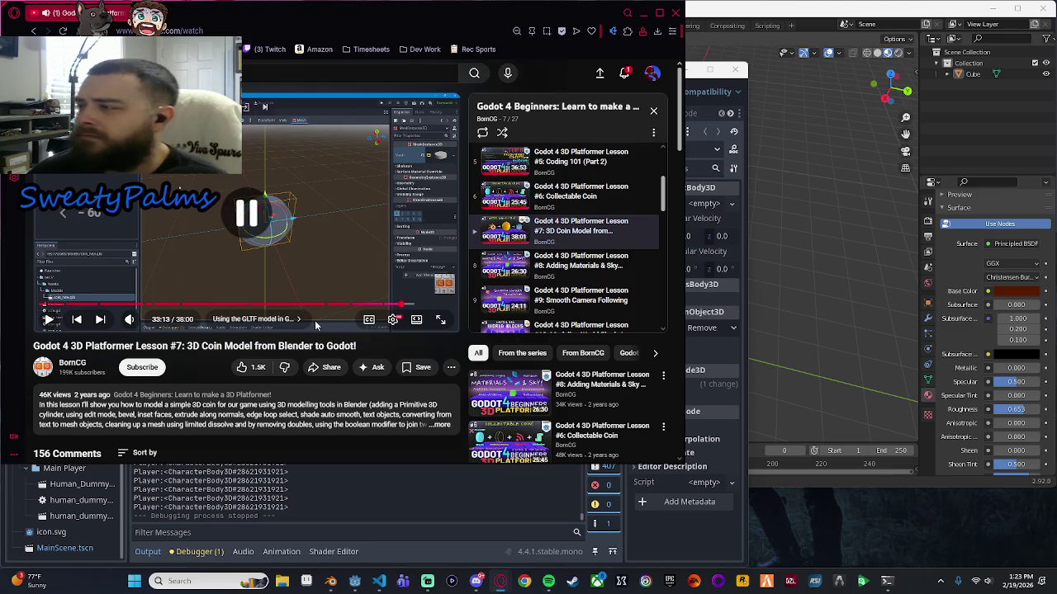
click(508, 495)
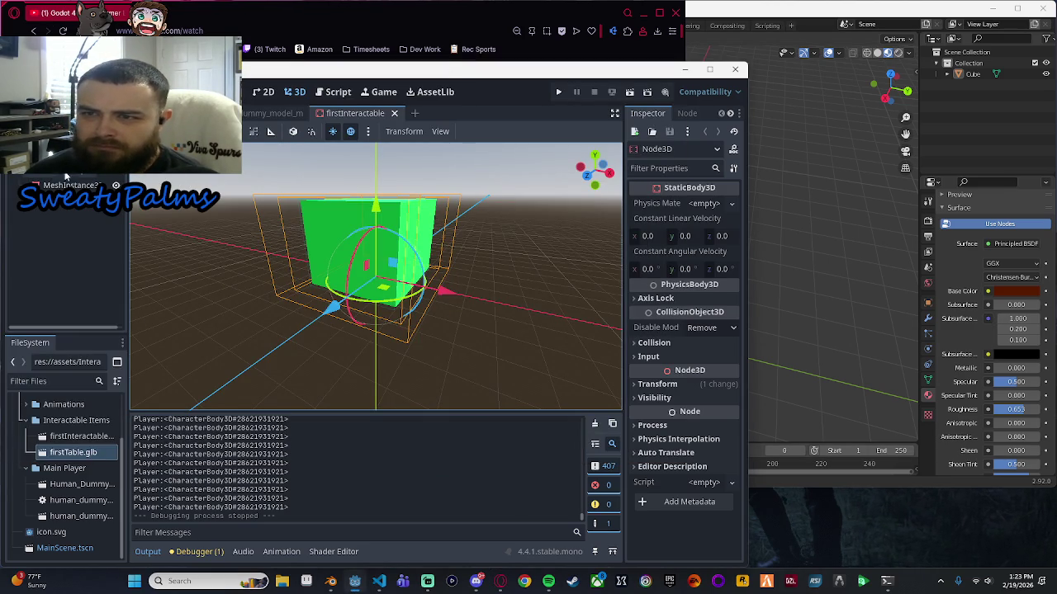
Create a new 3D scene and drag firstTable.glb into the viewport as a table instance.
click(414, 113)
click(73, 191)
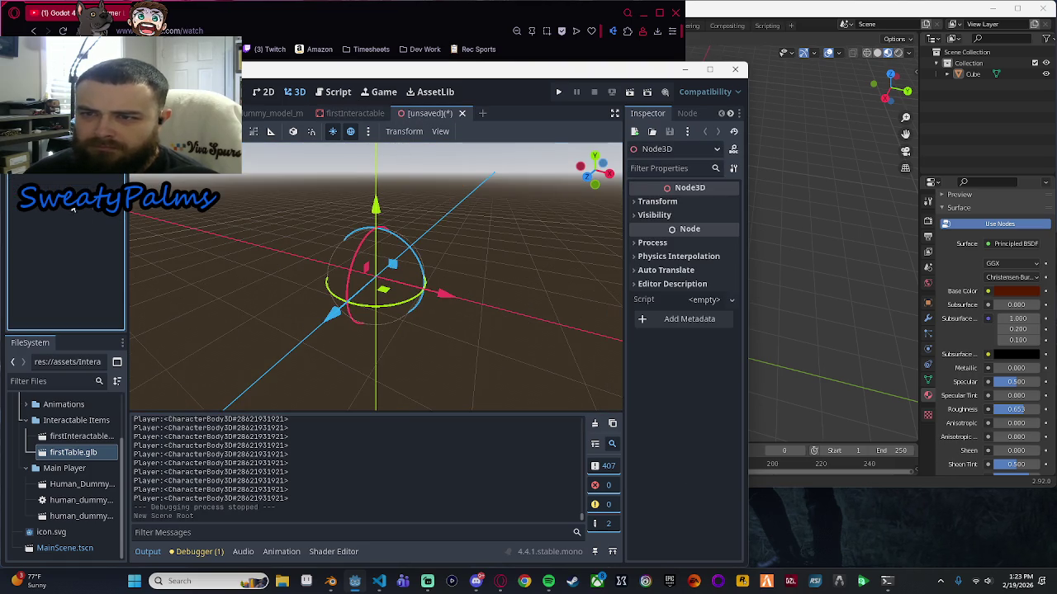
click(73, 454)
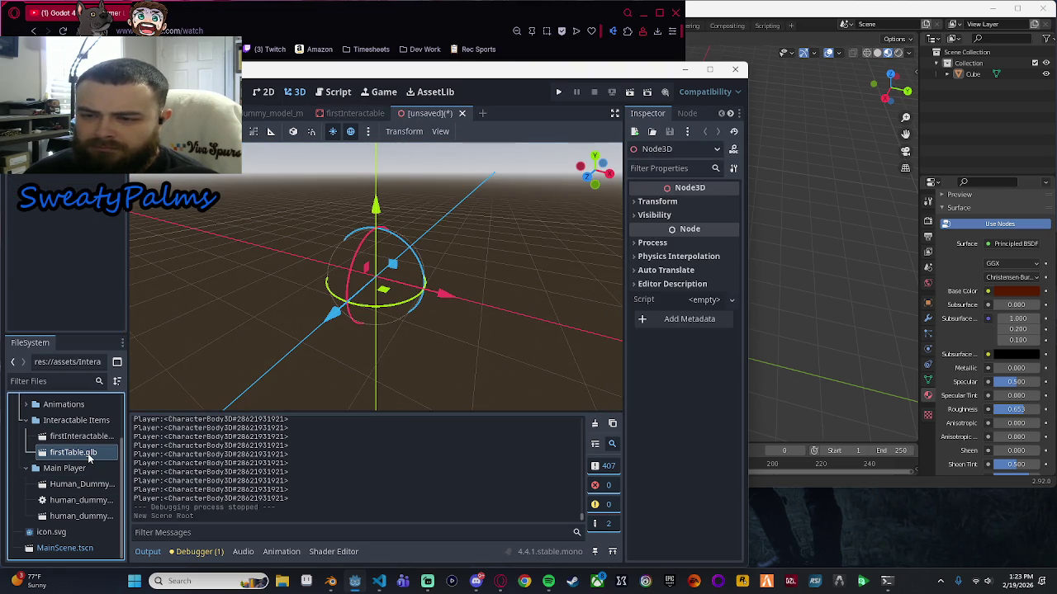
mouse_move(71, 458)
mouse_down()
mouse_move(124, 456)
mouse_move(283, 320)
mouse_move(314, 345)
mouse_move(318, 327)
mouse_move(446, 340)
mouse_move(482, 318)
mouse_up()
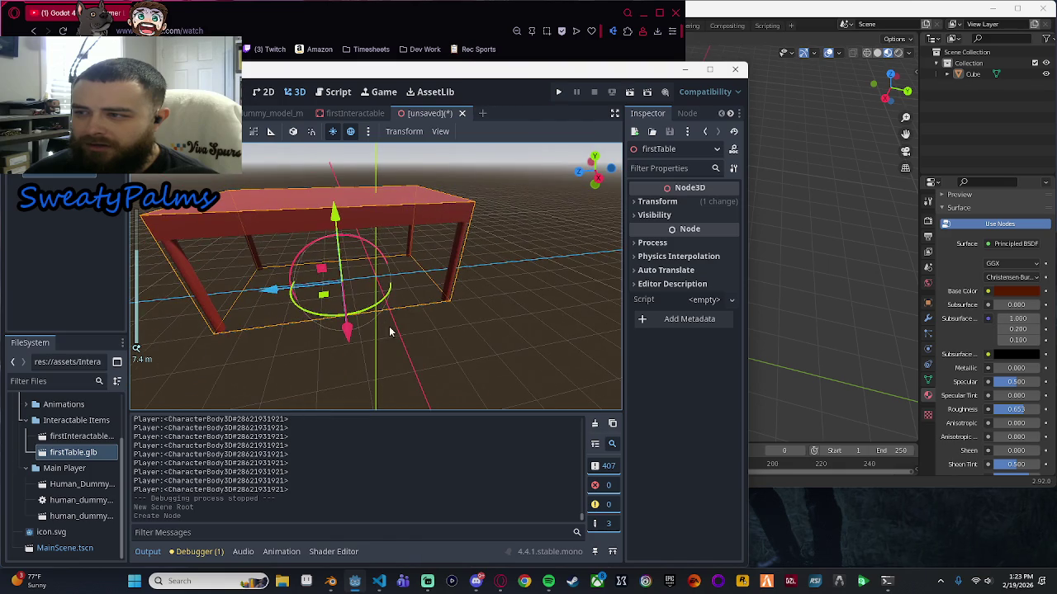
click(49, 107)
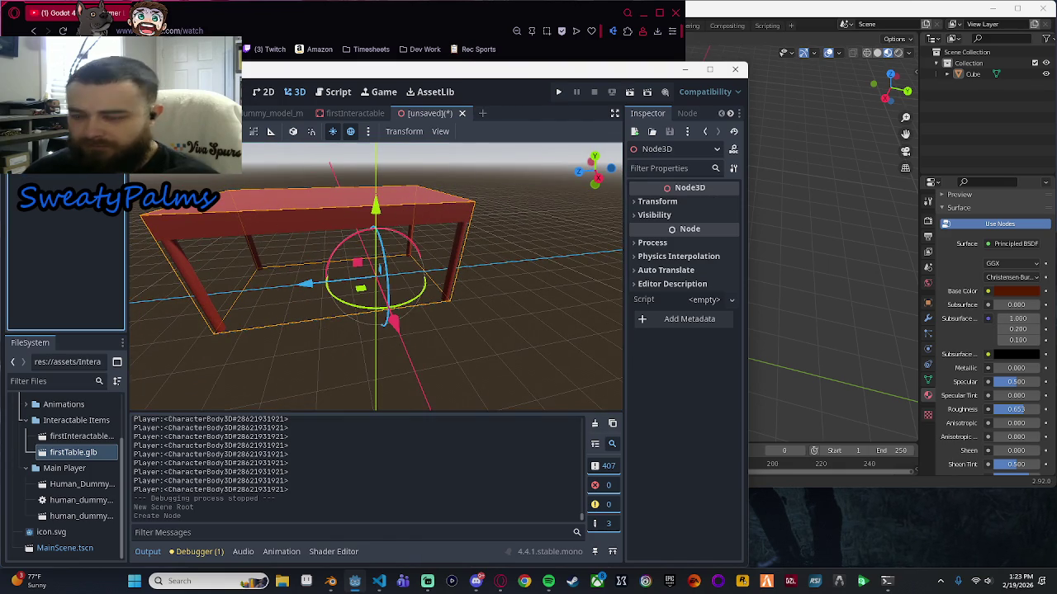
key(Delete)
click(576, 309)
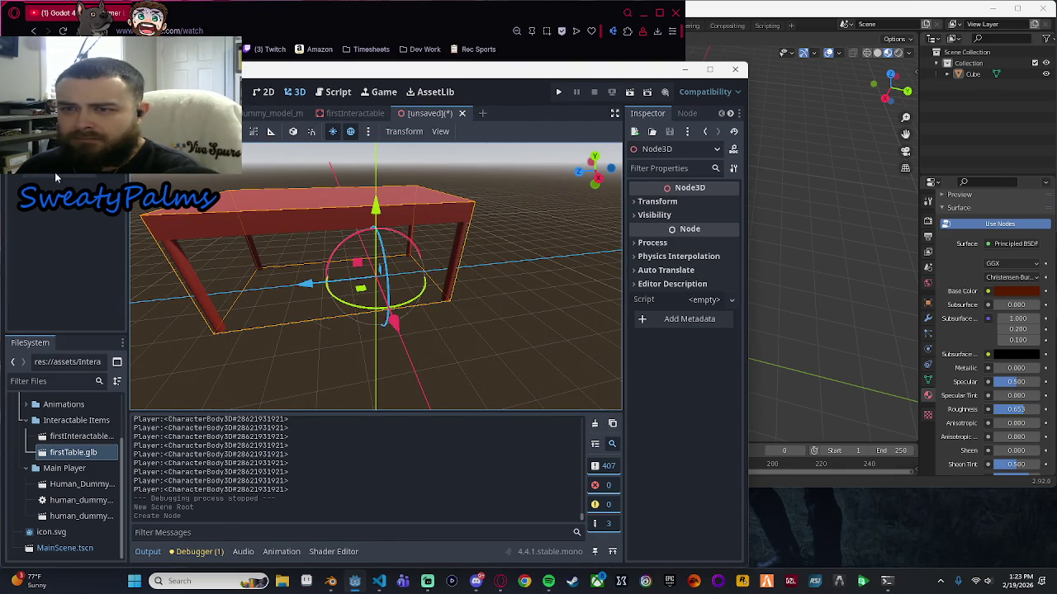
Try making firstTable the scene root, dismiss the alert, and move the node up.
right_click(54, 172)
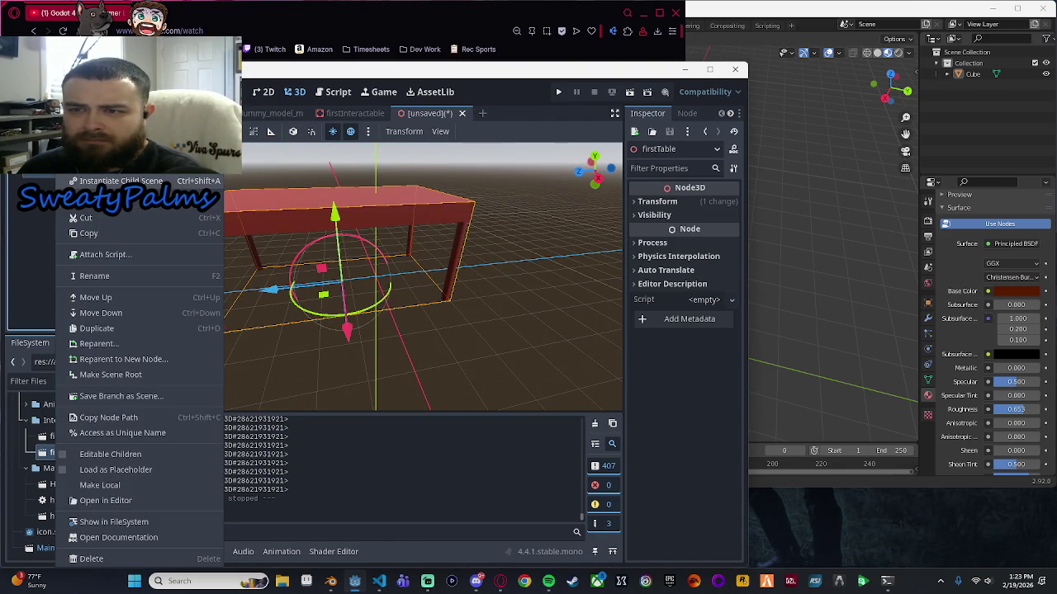
click(171, 374)
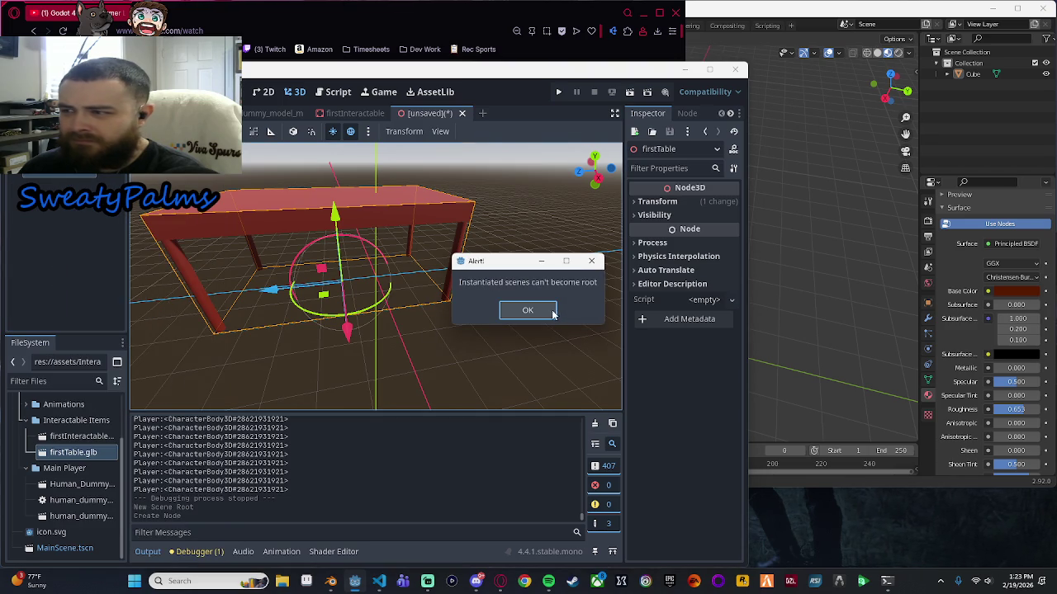
click(527, 310)
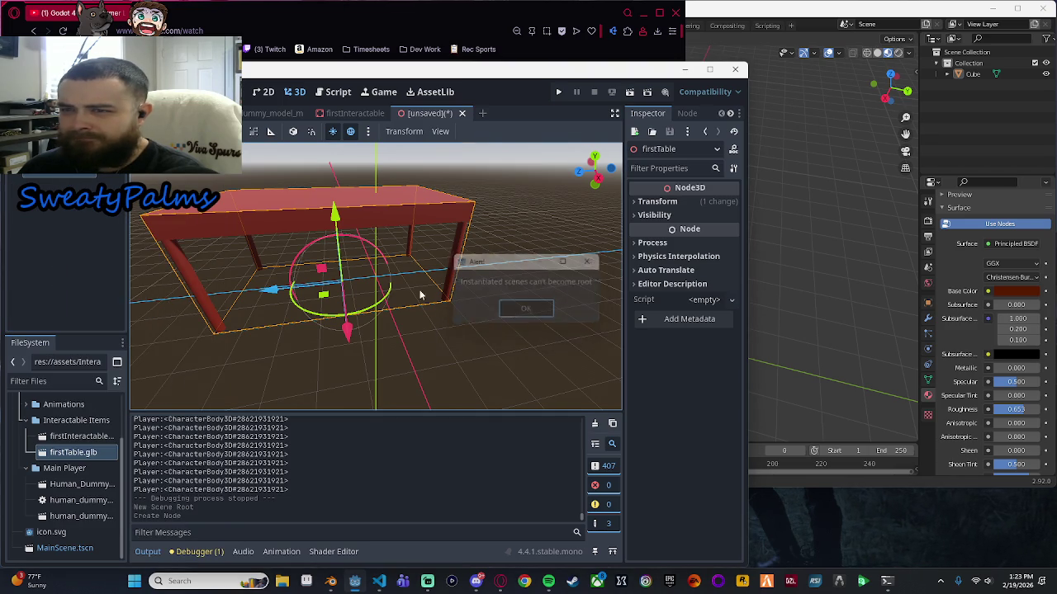
right_click(66, 172)
click(116, 297)
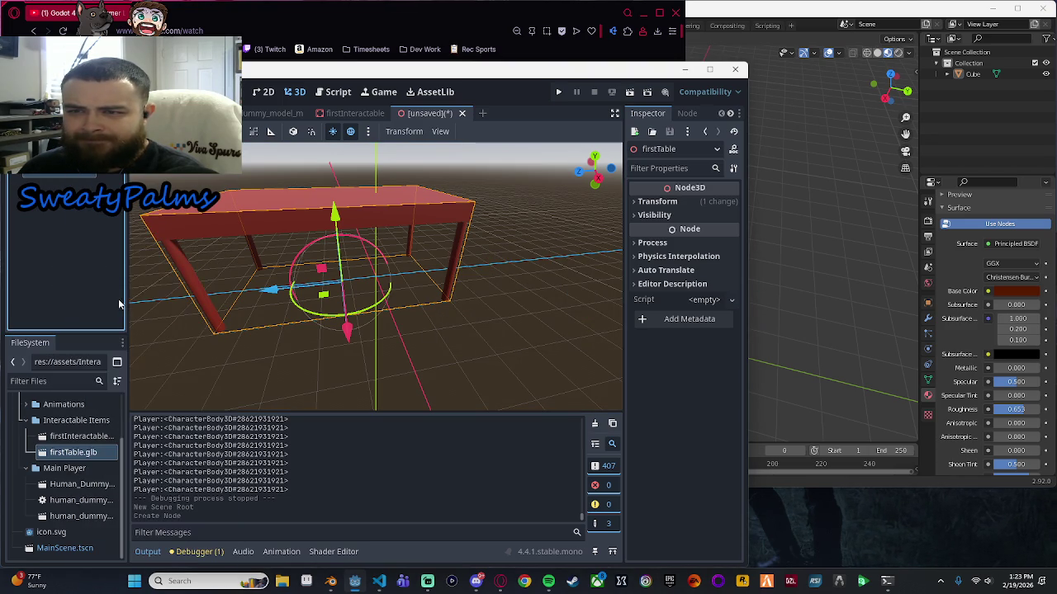
Open firstTable.glb and choose to create a new inherited scene from it.
right_click(46, 165)
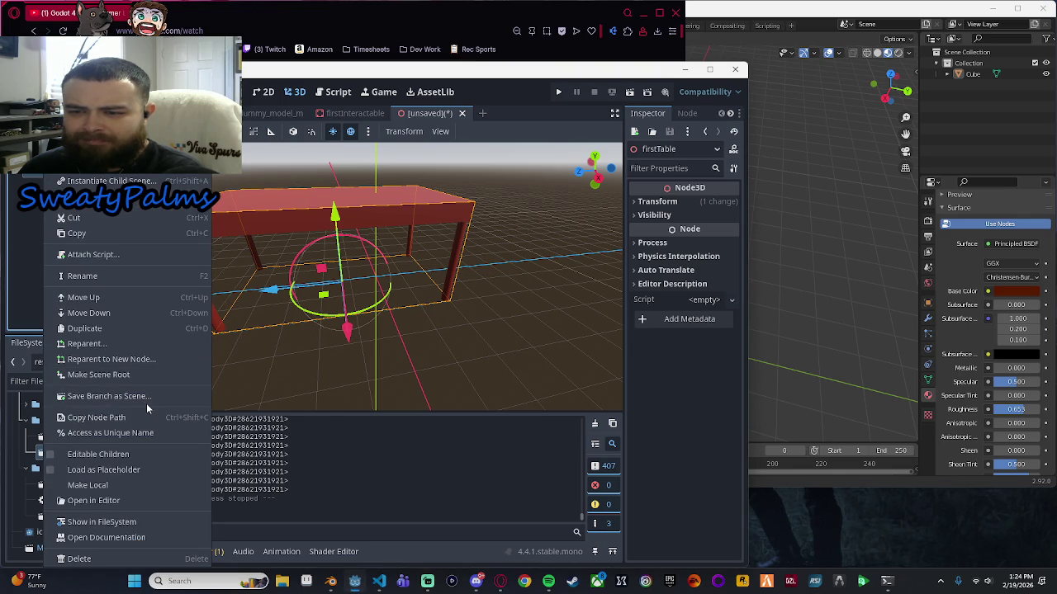
click(21, 247)
click(114, 176)
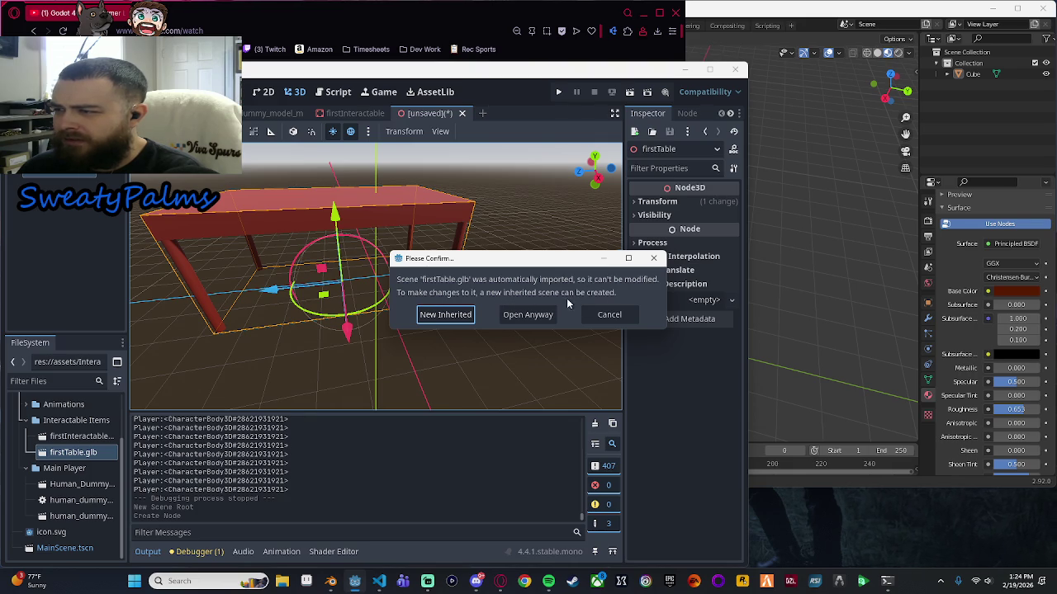
click(458, 315)
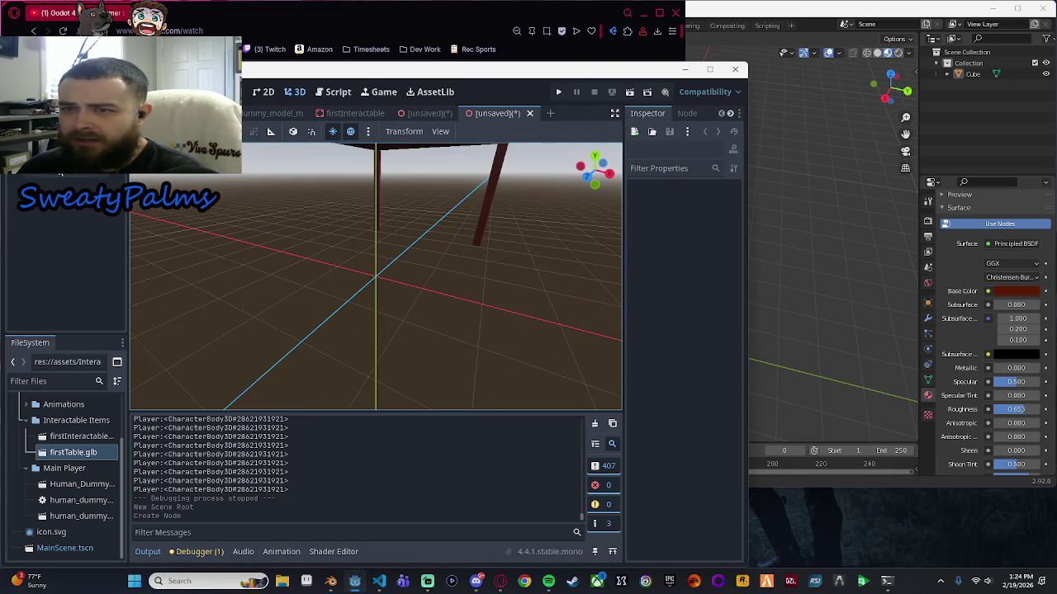
Select the inherited scene's Cube mesh and frame the table in the view.
click(50, 183)
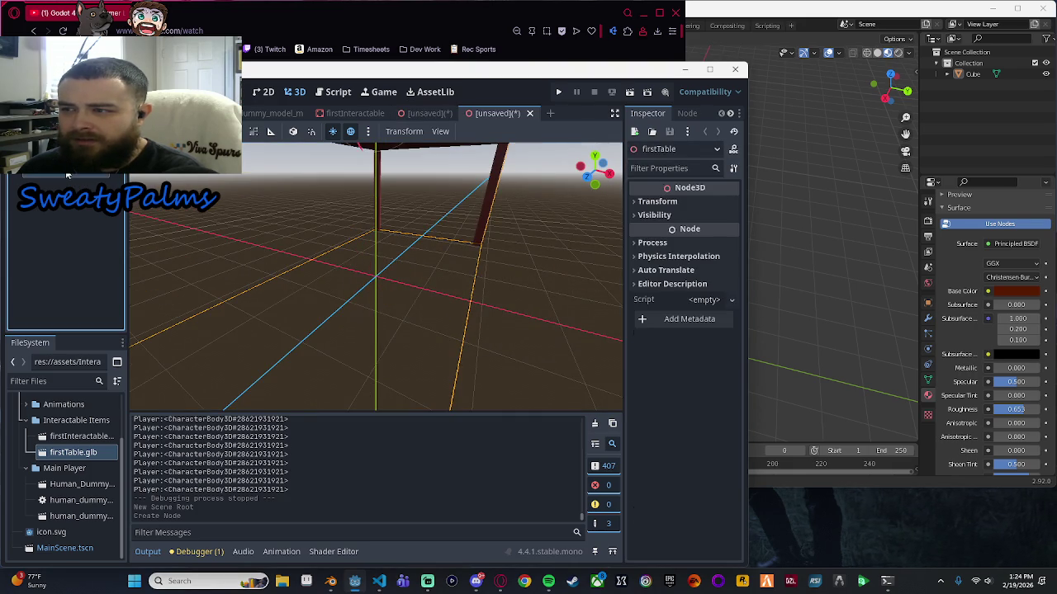
click(75, 211)
key(f)
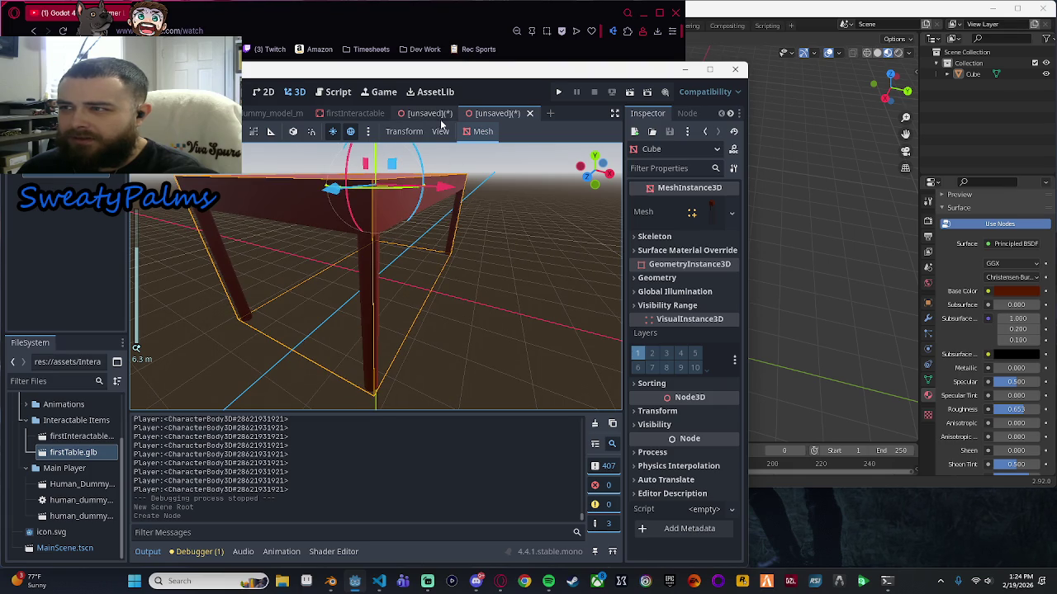
Close the first unsaved table scene with Don't Save and return to the inherited scene.
click(423, 115)
click(463, 114)
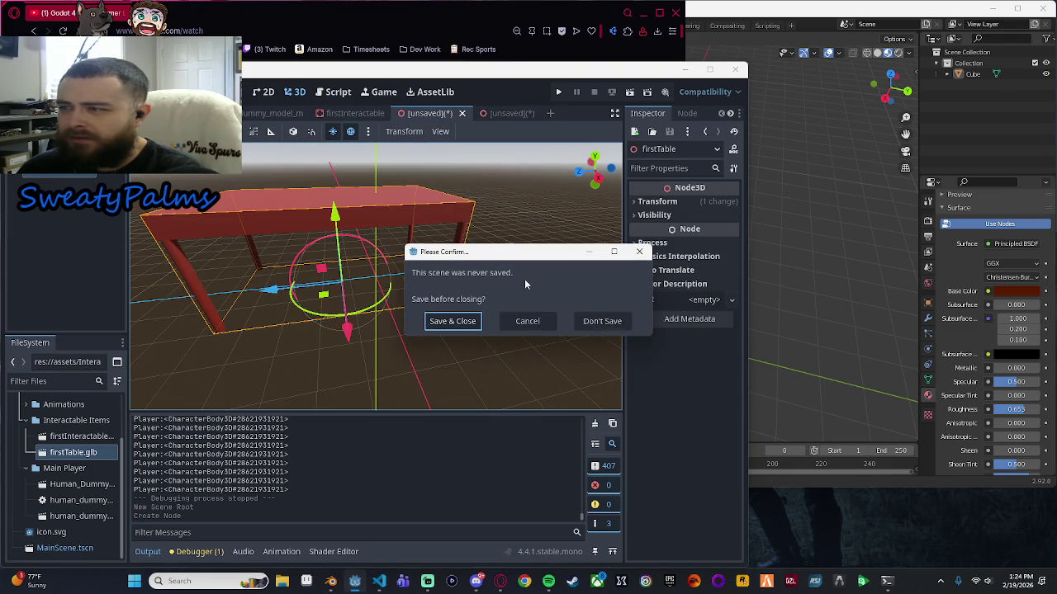
click(602, 322)
click(433, 113)
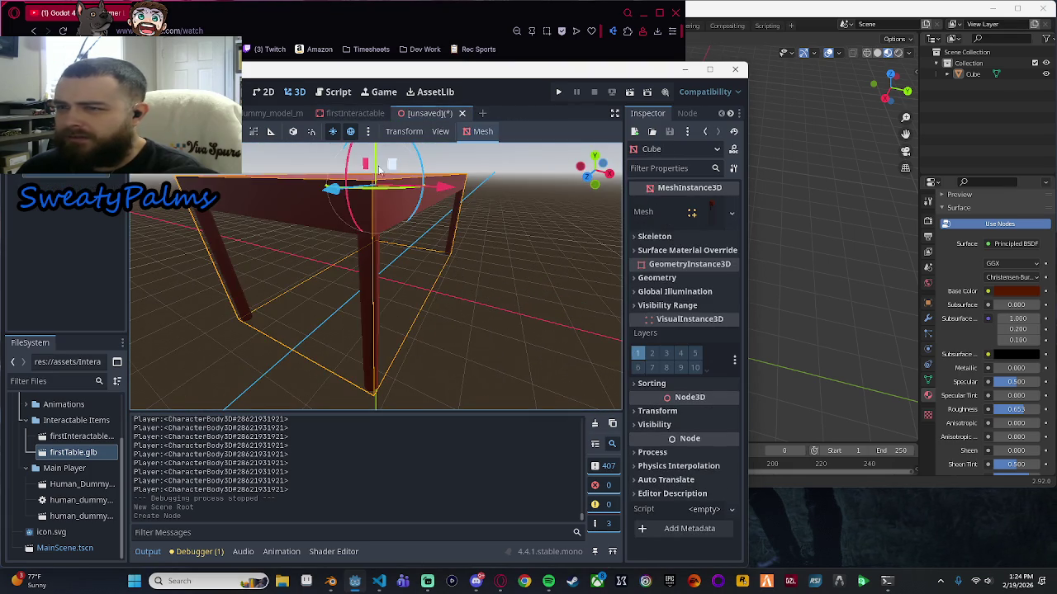
scroll(359, 262, down, 5)
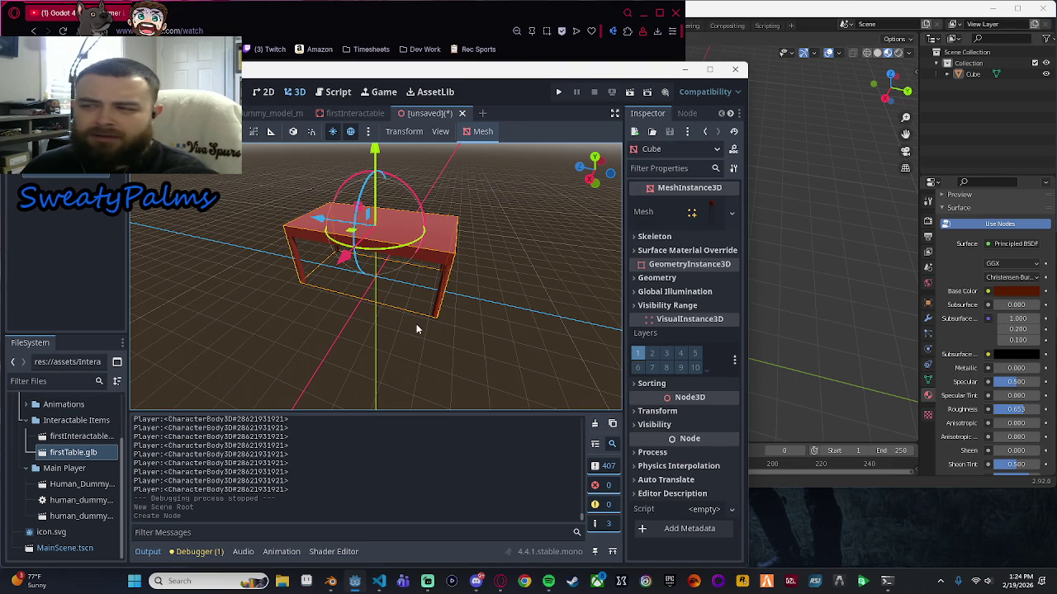
With the scale gizmo, shrink the table mesh, undoing the first attempt, then scale it narrower.
scroll(416, 329, up, 5)
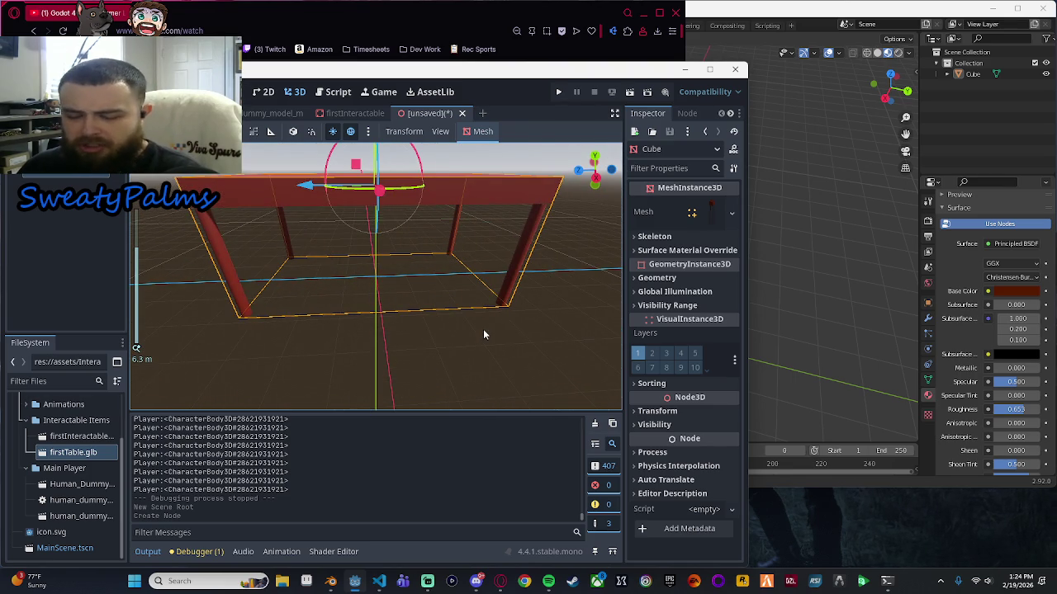
scroll(529, 299, down, 3)
key(r)
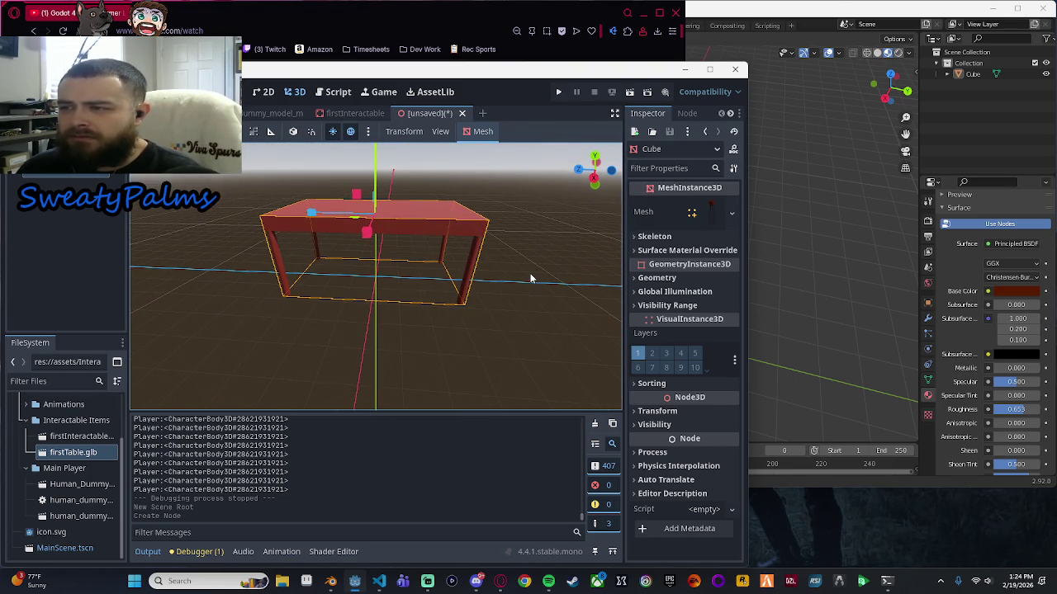
mouse_move(355, 197)
mouse_down()
mouse_move(363, 209)
mouse_move(513, 231)
mouse_up()
key(ctrl+z)
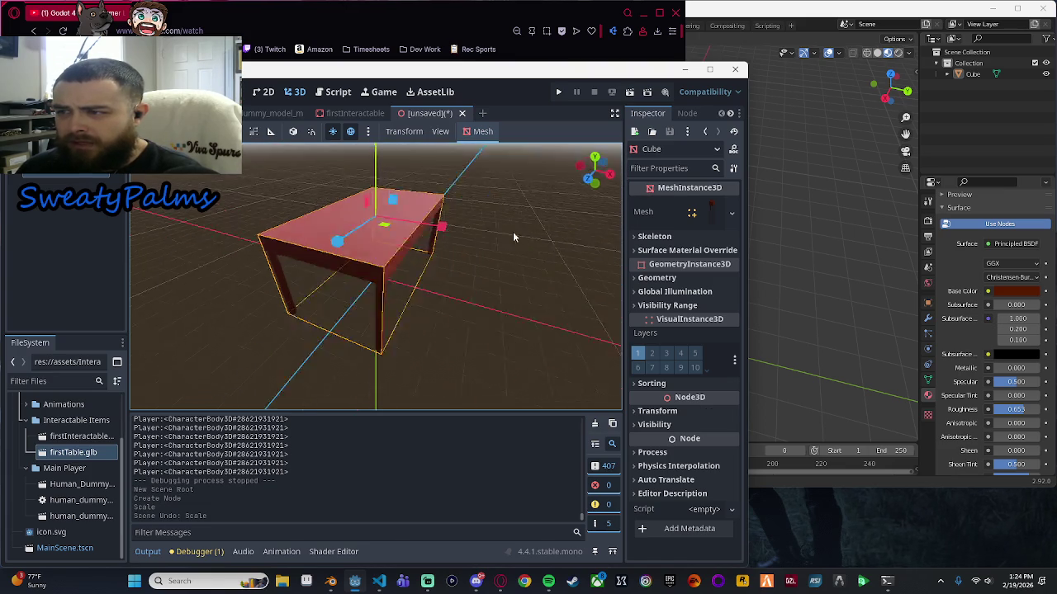
mouse_move(396, 202)
mouse_down()
mouse_move(381, 223)
mouse_move(396, 277)
mouse_up()
Reduce the table's height, fine-tune it slightly taller, and narrow the table further.
scroll(370, 224, up, 3)
scroll(375, 231, down, 3)
mouse_move(430, 327)
mouse_down()
mouse_move(417, 187)
mouse_move(411, 211)
mouse_up()
mouse_move(410, 219)
mouse_down()
mouse_move(436, 323)
mouse_move(428, 287)
mouse_up()
scroll(441, 291, up, 2)
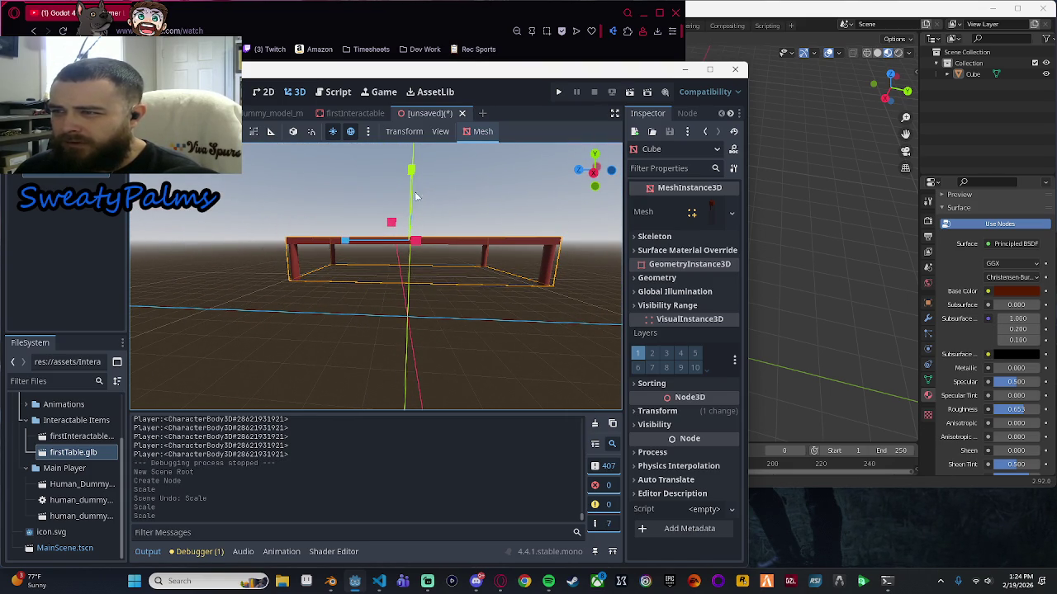
mouse_move(412, 174)
mouse_down()
mouse_move(415, 159)
mouse_move(387, 288)
mouse_move(350, 239)
mouse_move(374, 244)
mouse_move(355, 244)
mouse_up()
drag(474, 254, 374, 258)
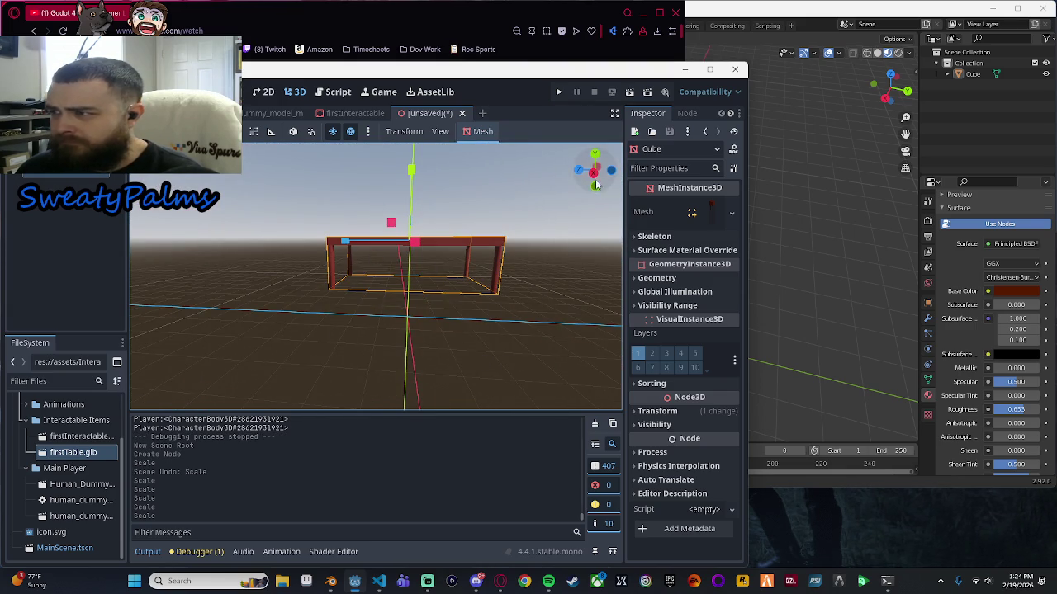
From the right-side view, move the table mesh down along the vertical axis.
click(593, 174)
key(f)
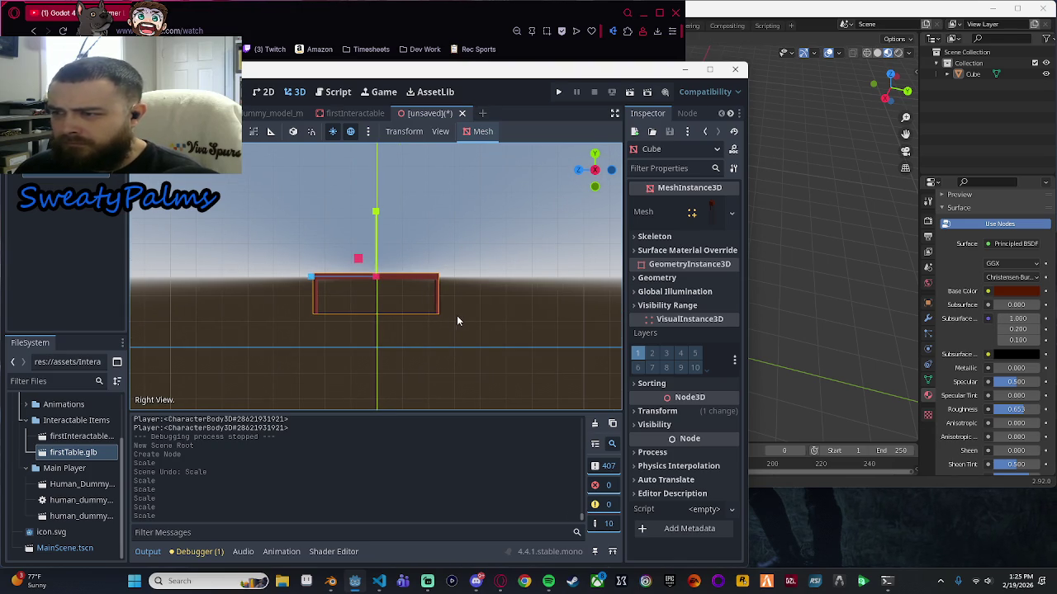
drag(377, 213, 372, 243)
scroll(405, 372, up, 5)
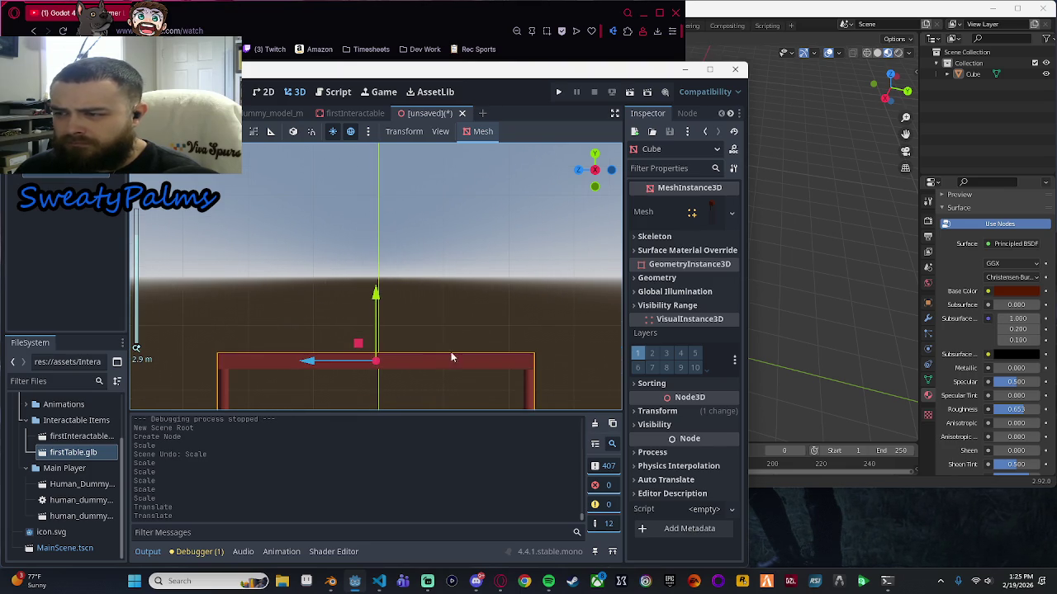
drag(468, 330, 472, 233)
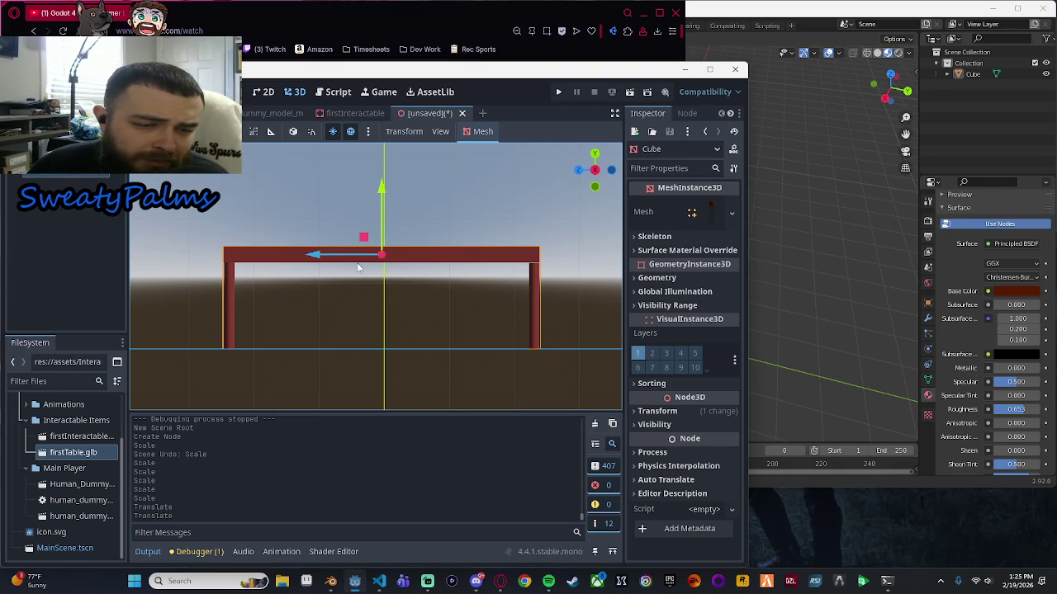
scroll(386, 333, down, 1)
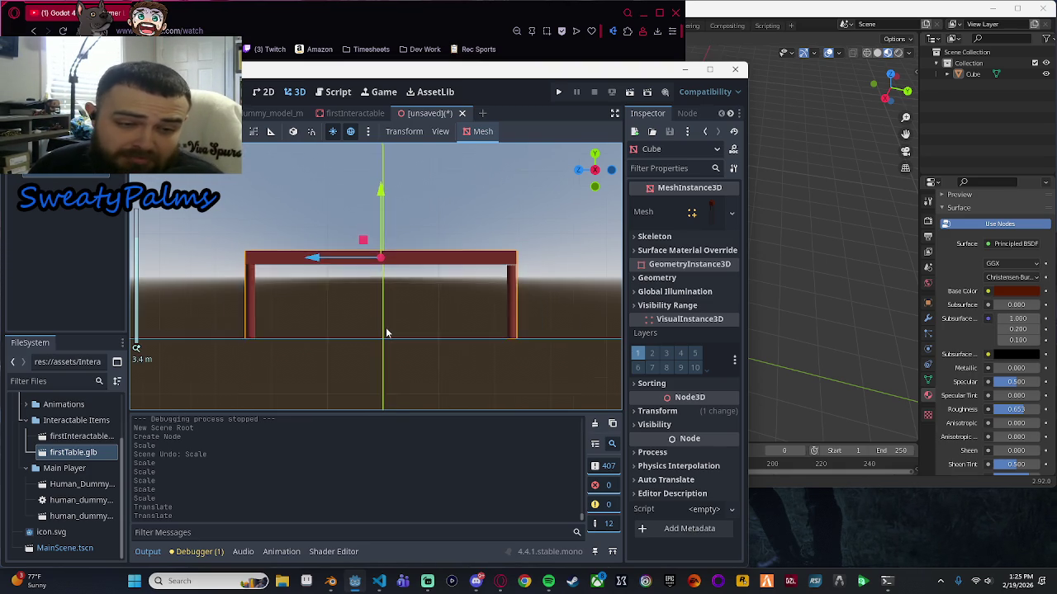
scroll(386, 332, down, 1)
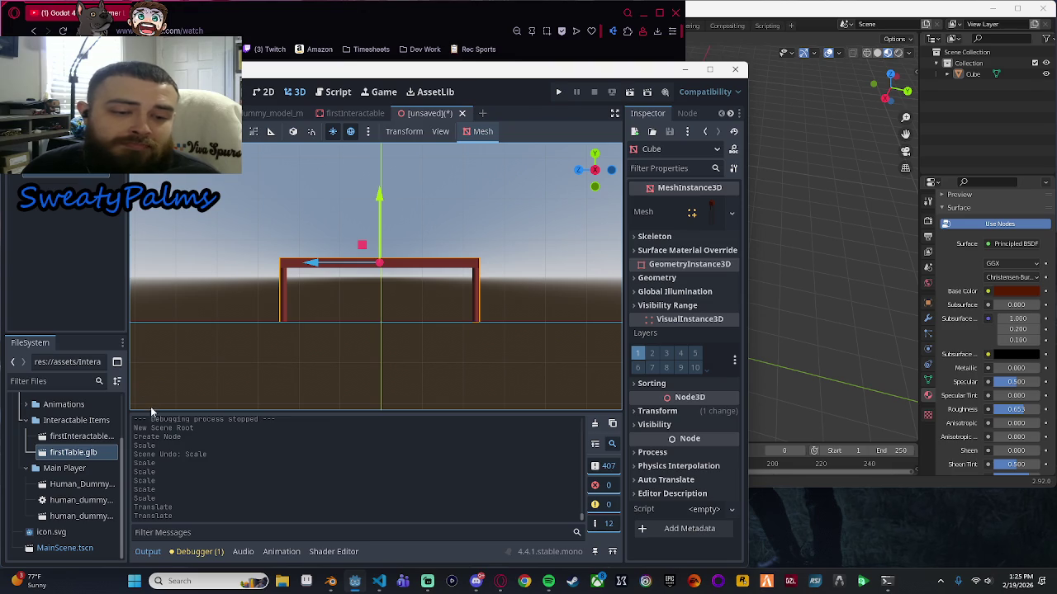
scroll(489, 321, up, 1)
mouse_move(495, 334)
mouse_down()
mouse_move(587, 386)
mouse_move(554, 323)
mouse_move(432, 313)
mouse_move(513, 318)
mouse_up()
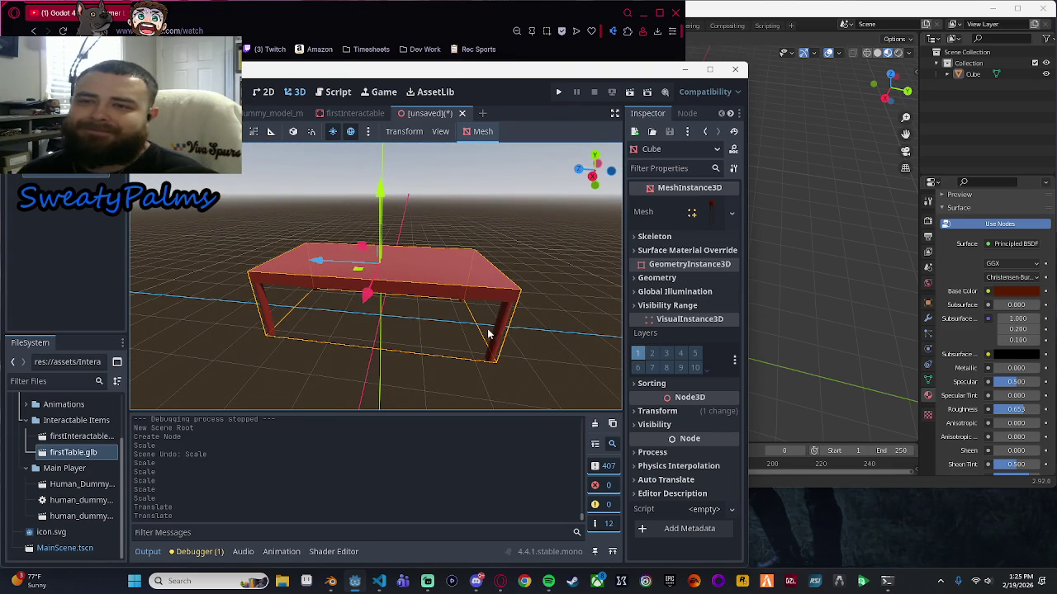
Reselect the Cube mesh, undo the move, and attempt deleting it, triggering the inherited-node alert.
click(66, 174)
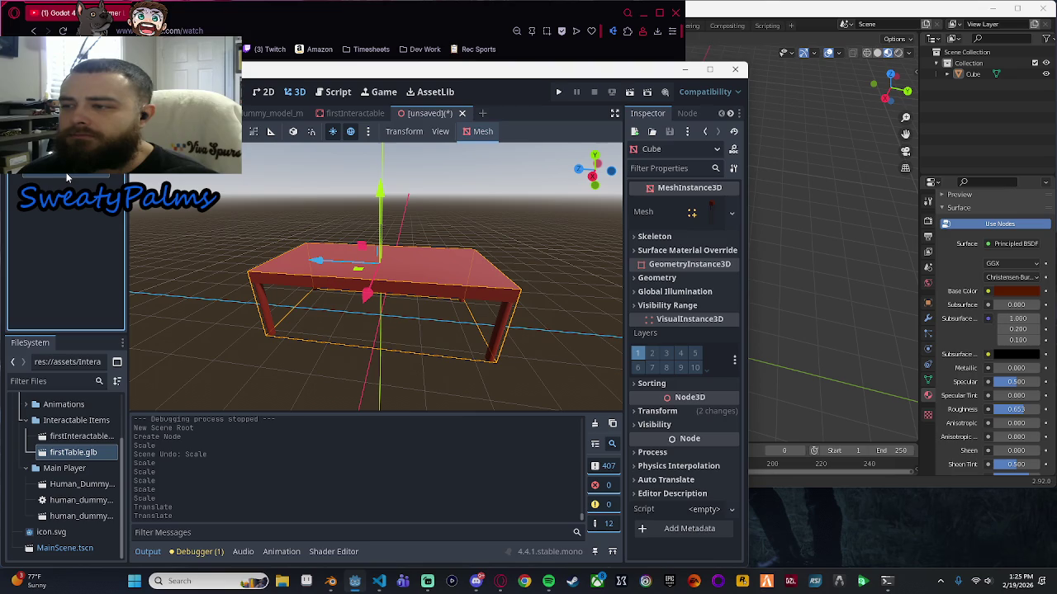
click(66, 183)
click(65, 175)
scroll(368, 316, up, 3)
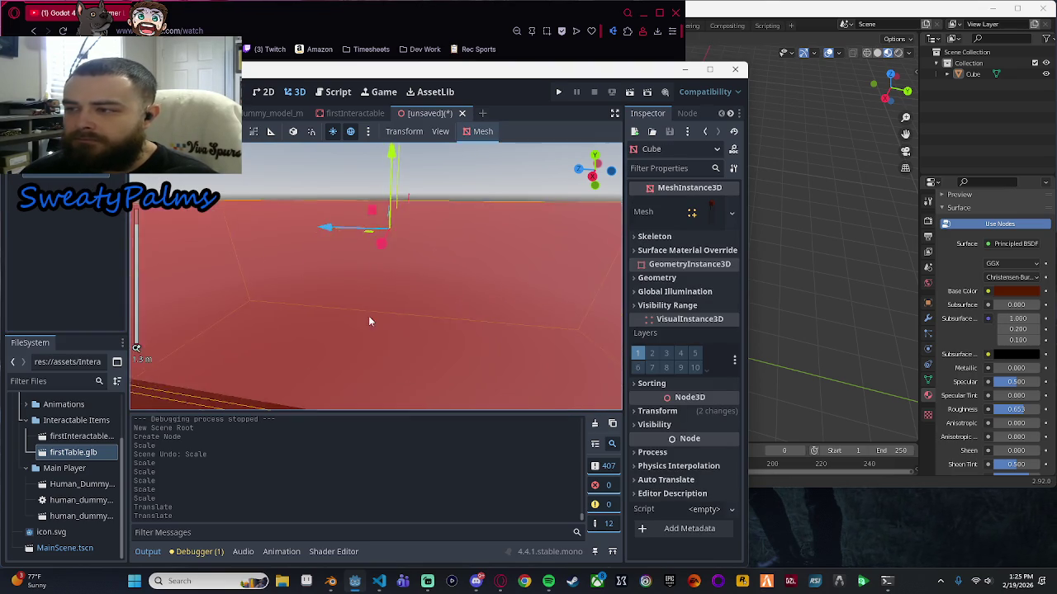
scroll(402, 286, down, 3)
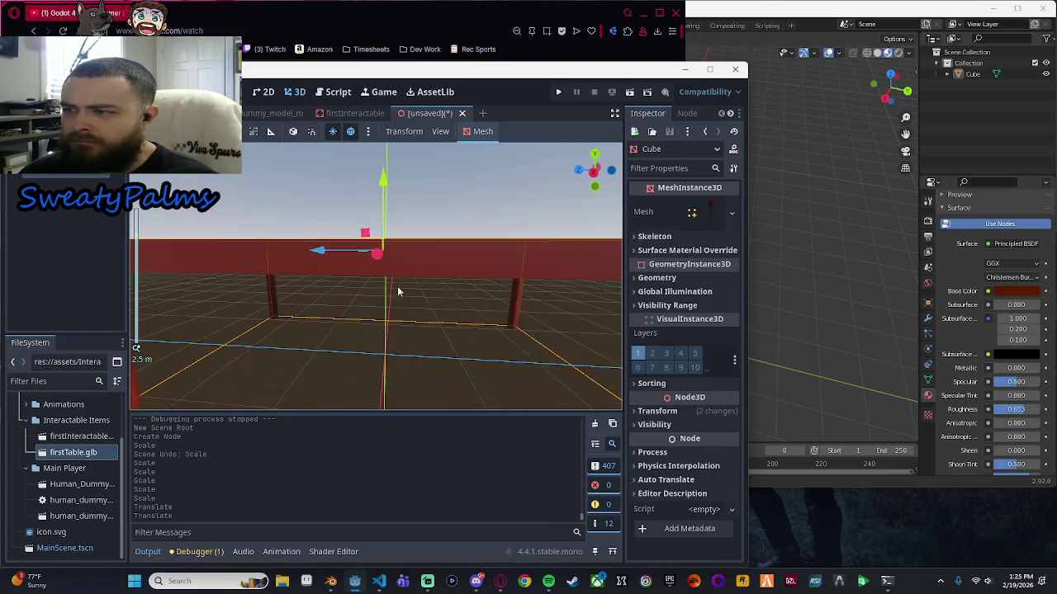
scroll(398, 290, down, 5)
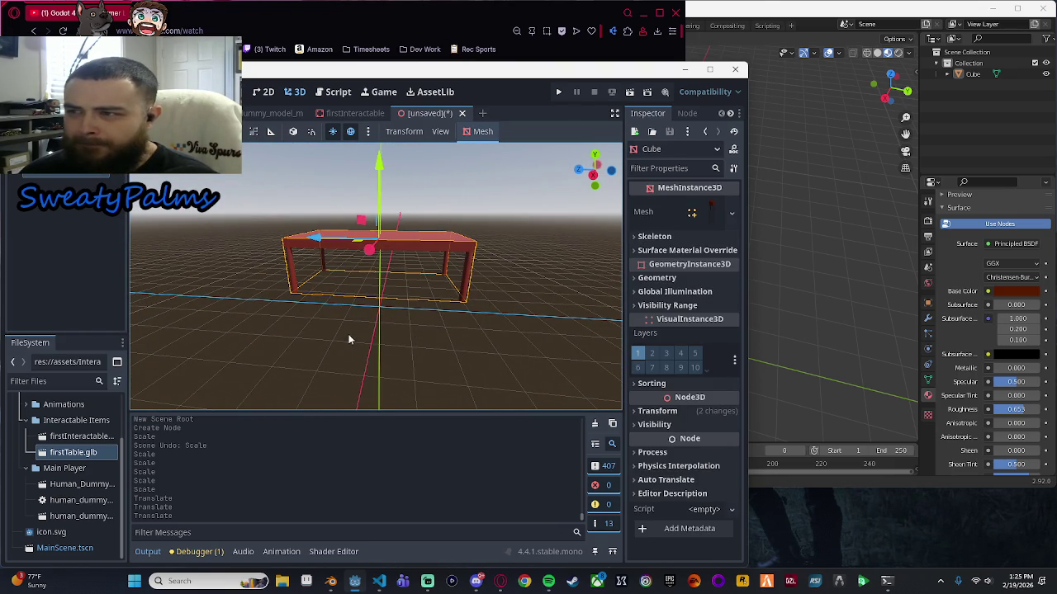
key(ctrl+z)
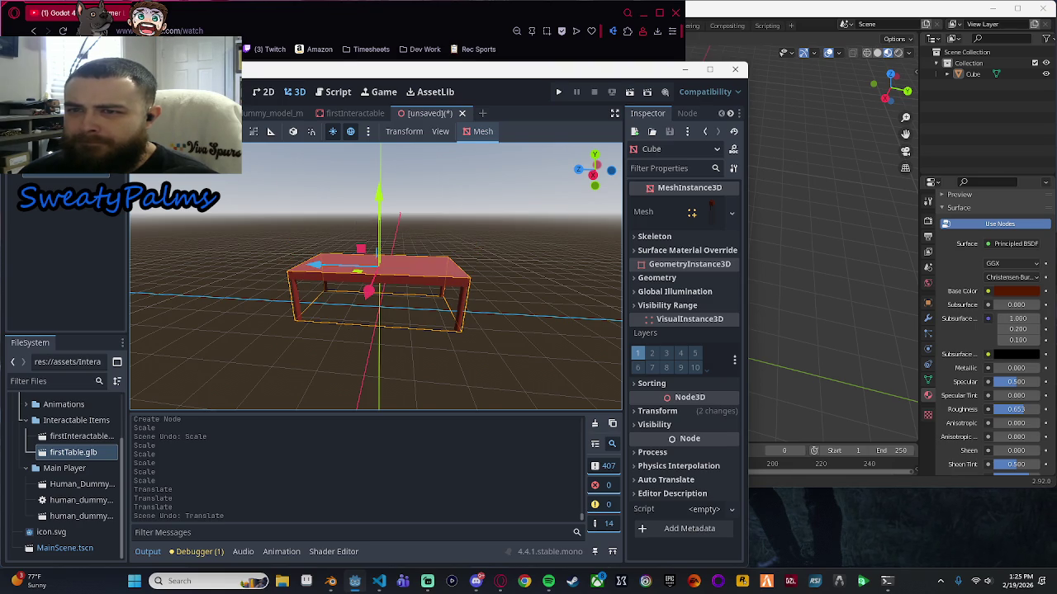
click(68, 170)
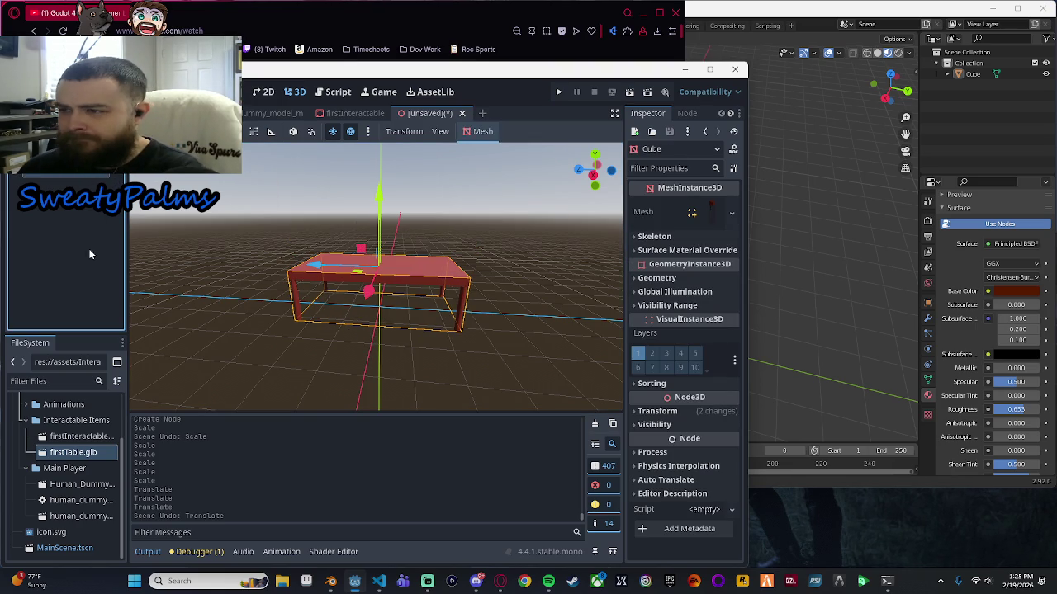
key(Delete)
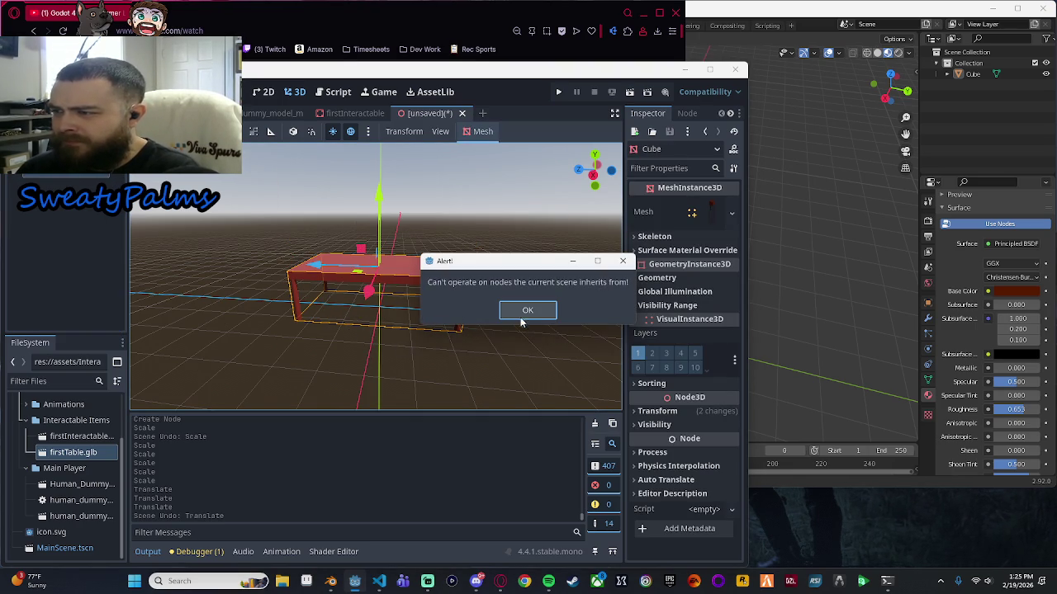
Dismiss the inherited-node alert and return to the unsaved table scene.
click(527, 314)
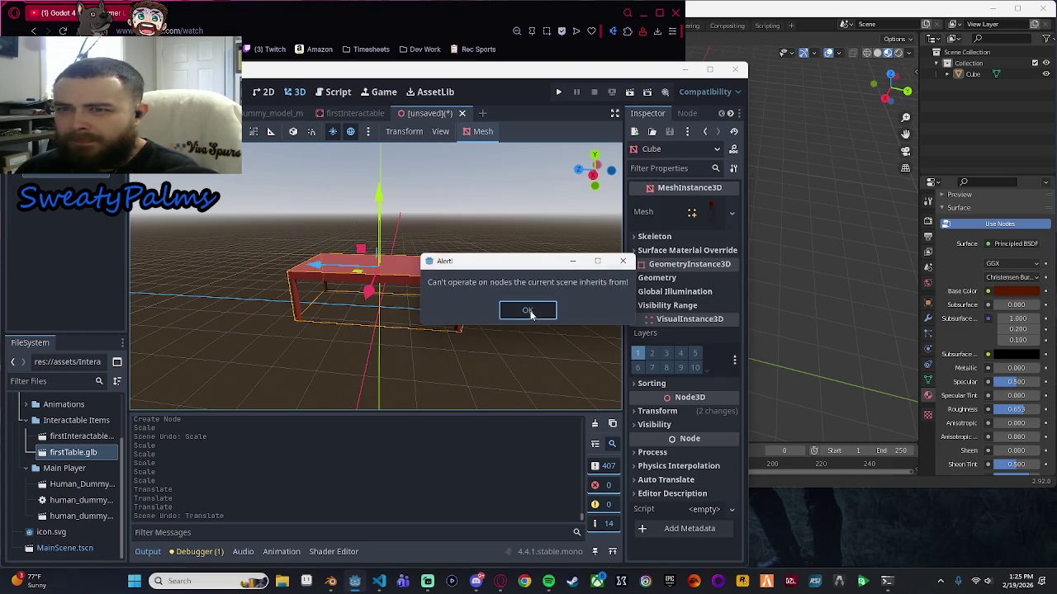
click(70, 169)
right_click(50, 174)
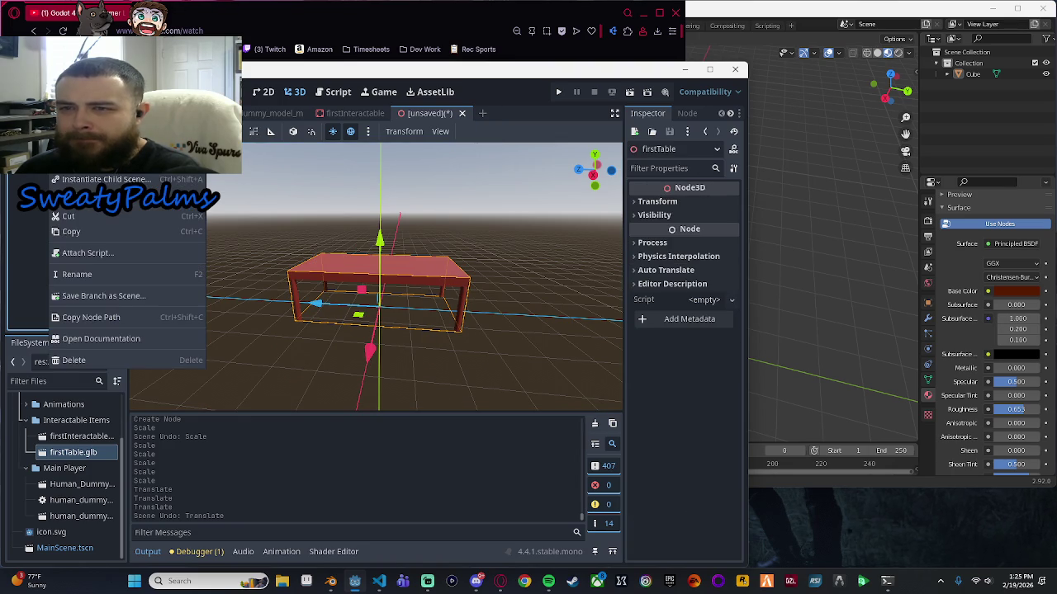
click(328, 447)
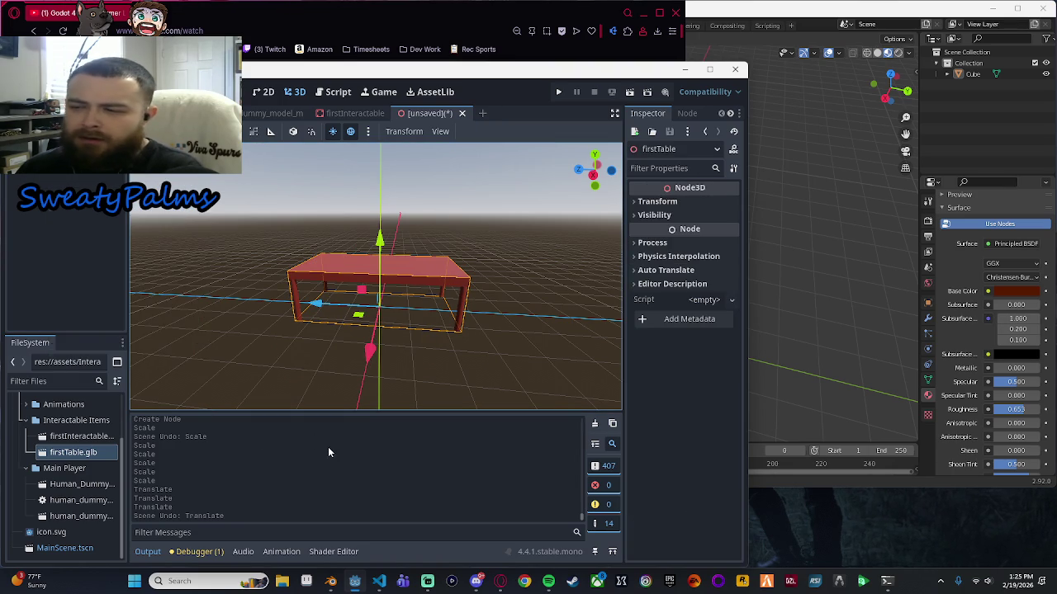
click(354, 116)
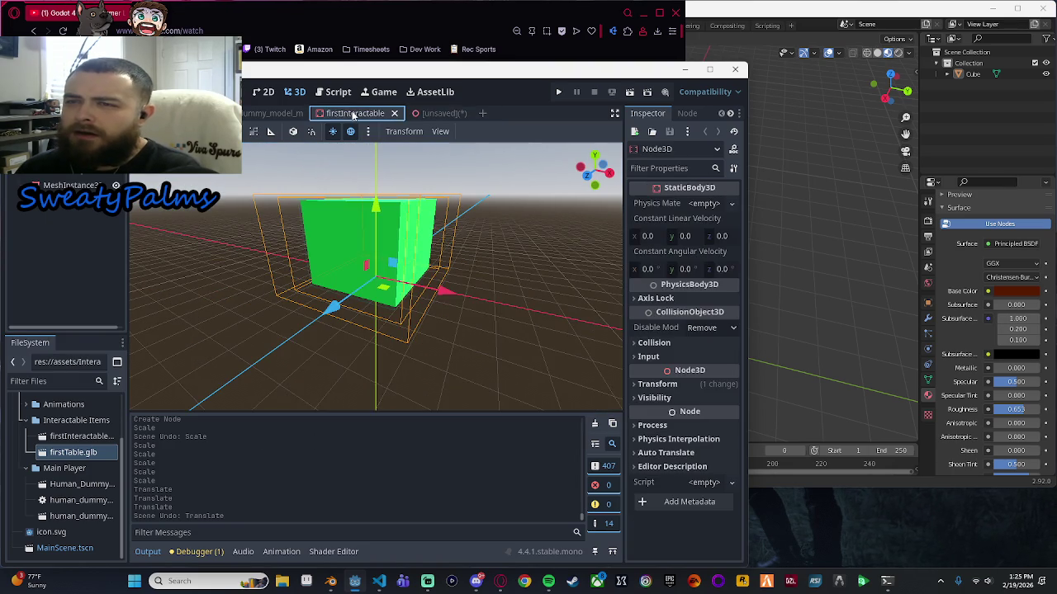
click(416, 116)
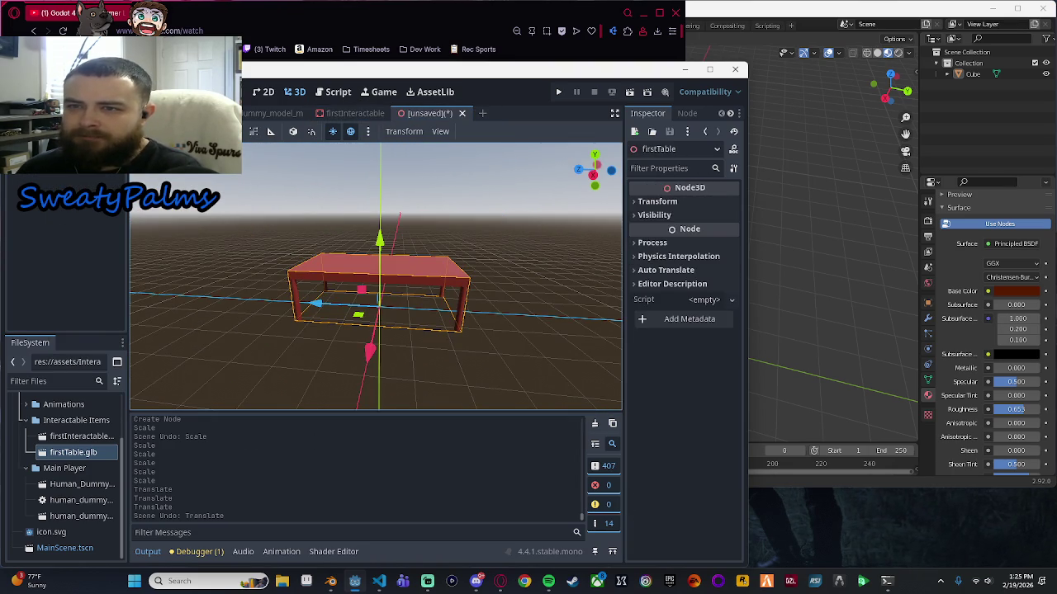
Add a CollisionShape3D child node to the firstTable root.
right_click(58, 153)
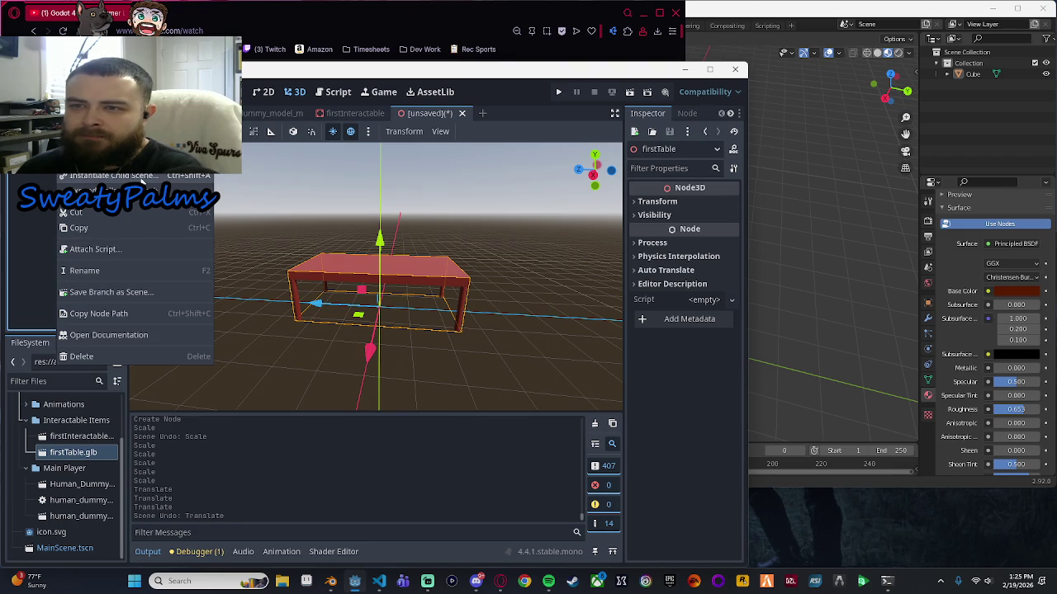
click(115, 159)
text(co)
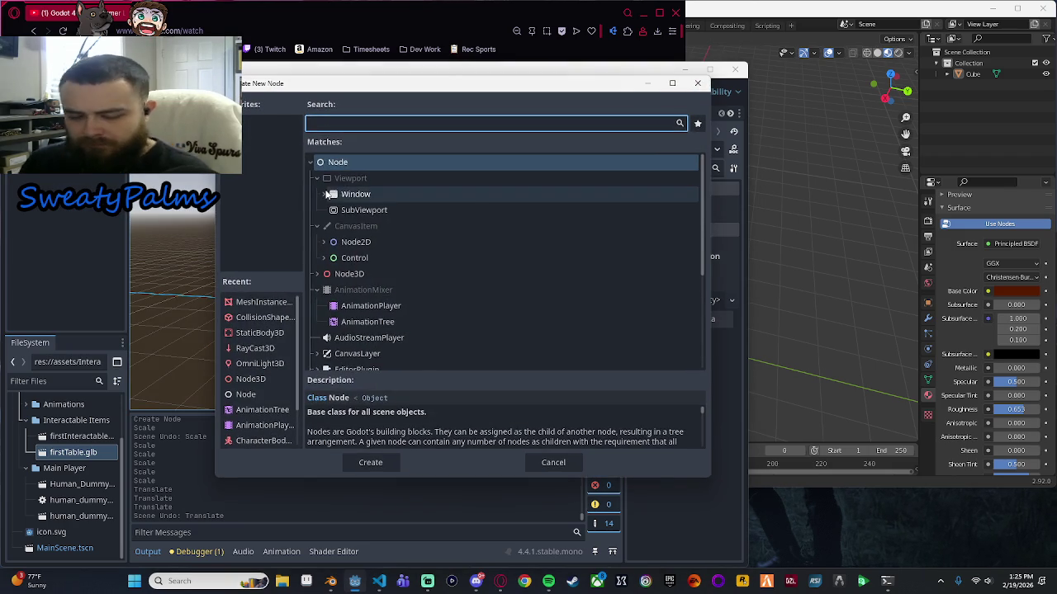
text(llisions)
key(Return)
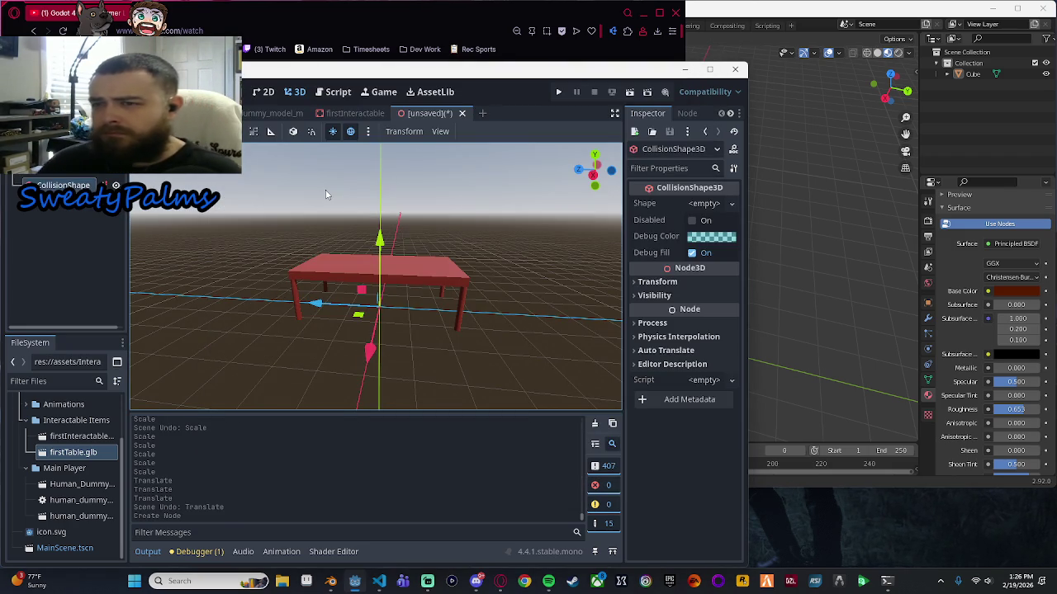
Add a MeshInstance3D child node to the table scene, then select the CollisionShape.
right_click(74, 183)
click(124, 209)
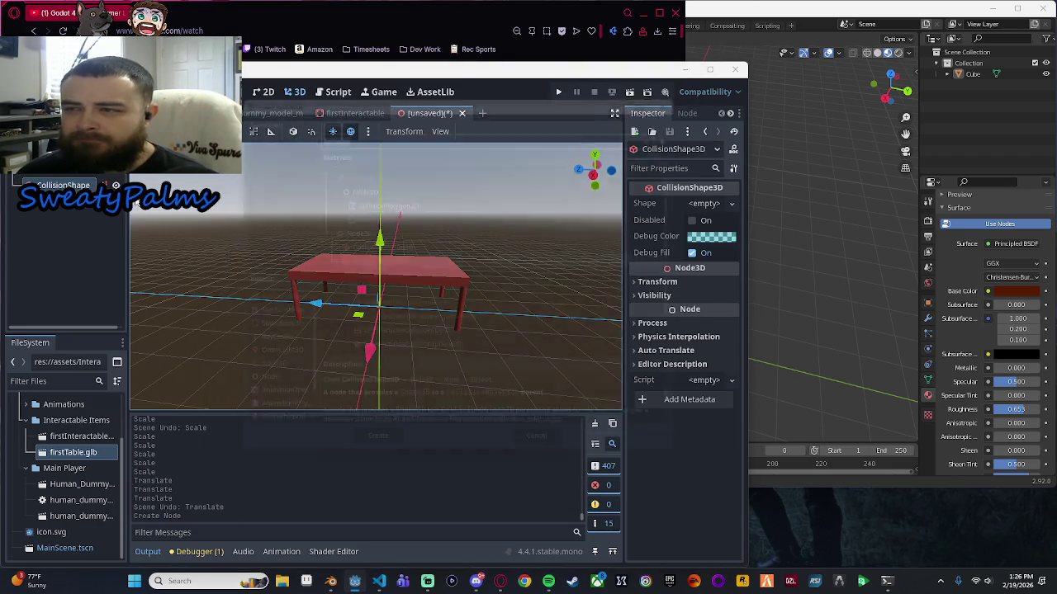
text(mesh)
key(Return)
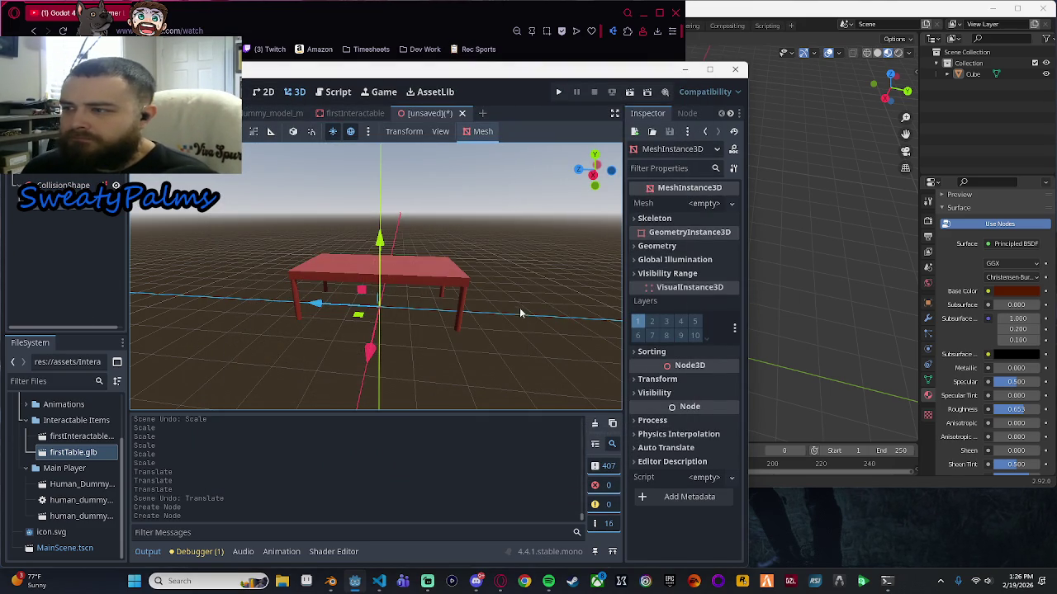
scroll(499, 333, up, 3)
mouse_move(499, 334)
mouse_down()
mouse_move(495, 370)
mouse_move(454, 373)
mouse_move(519, 361)
mouse_up()
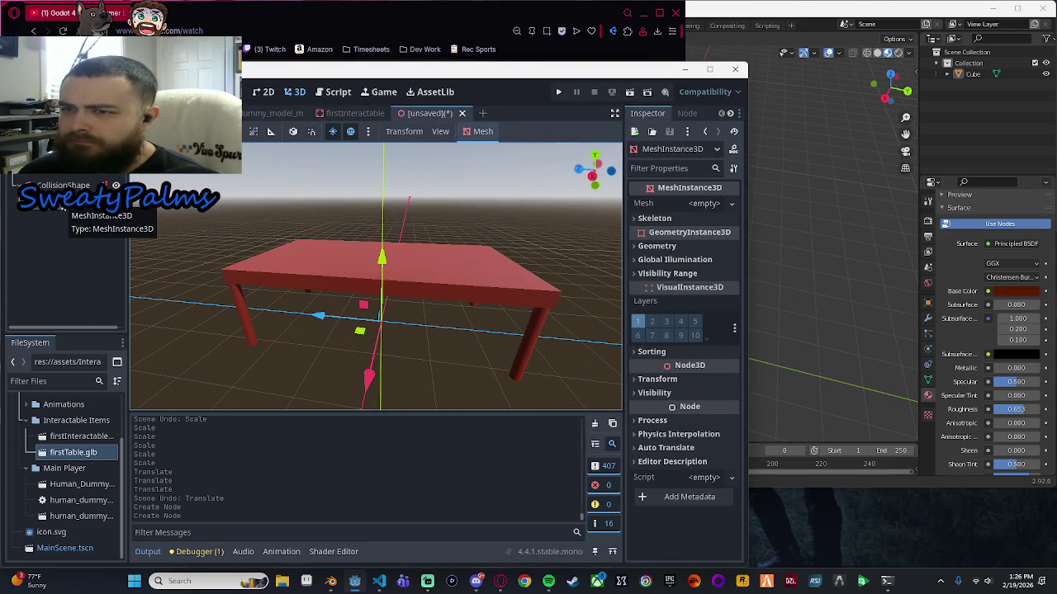
click(63, 186)
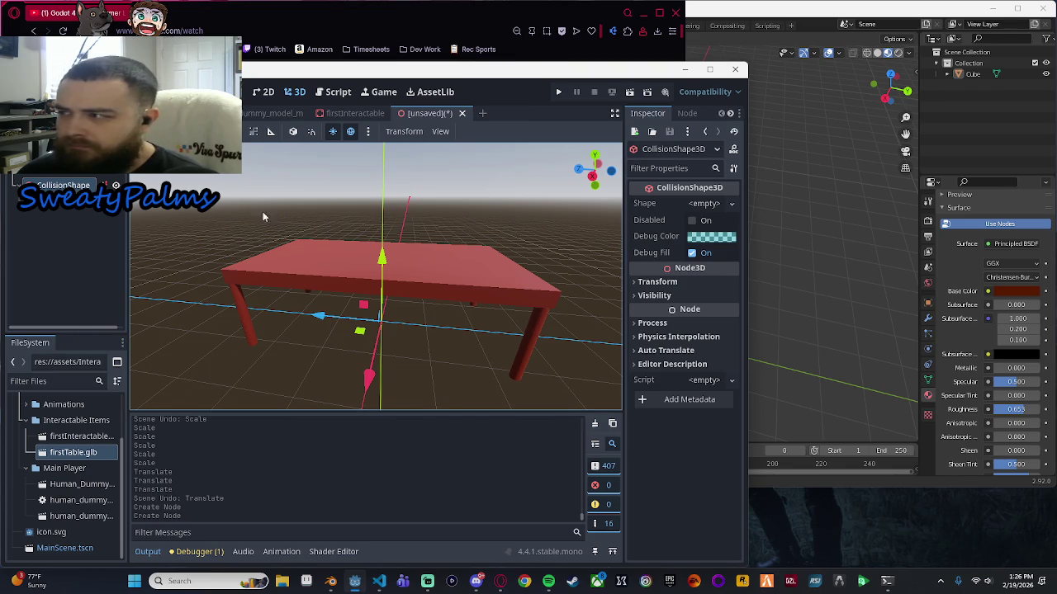
click(732, 203)
Assign a new BoxShape3D and stretch it over the table's height and legs in side view.
click(660, 235)
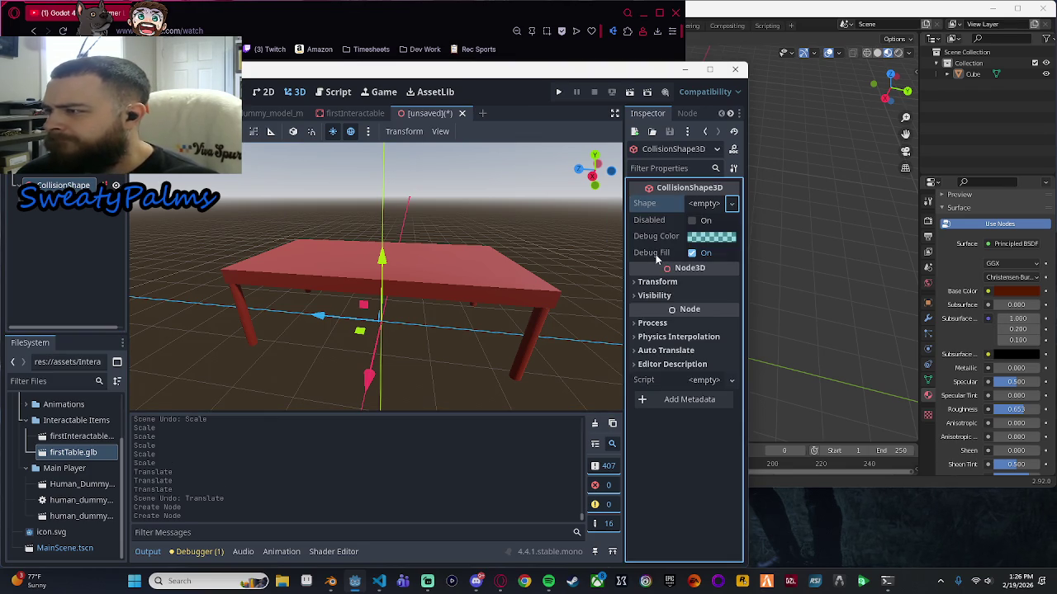
click(591, 175)
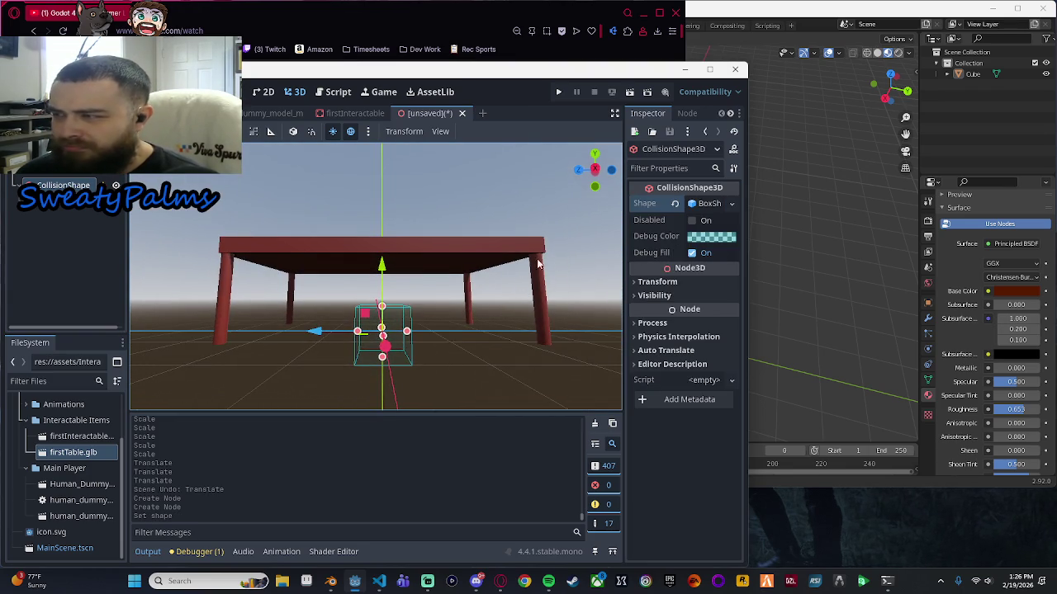
click(594, 170)
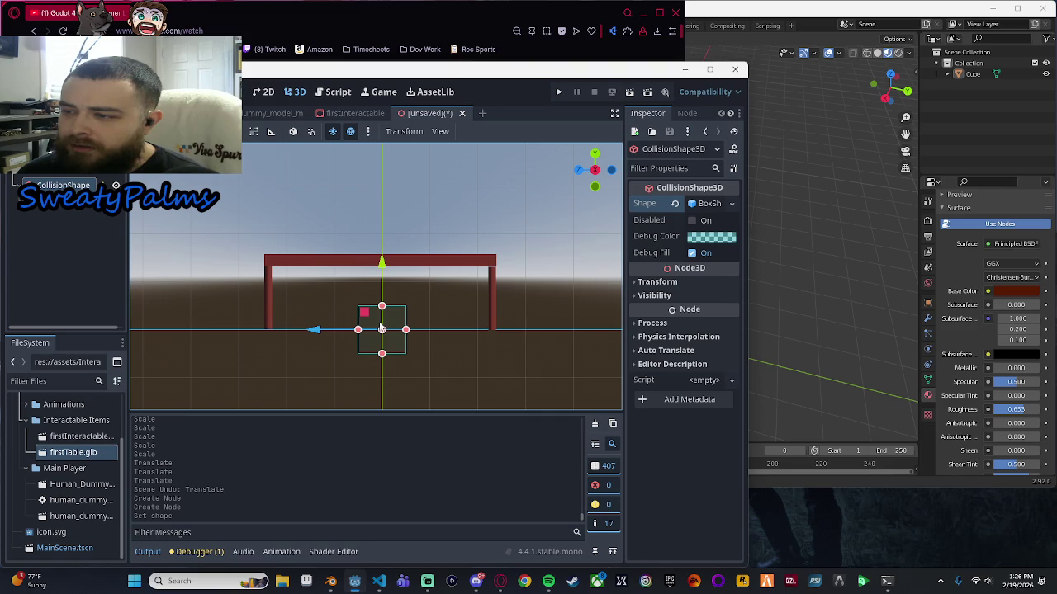
drag(381, 268, 387, 239)
drag(405, 306, 498, 307)
drag(361, 308, 261, 307)
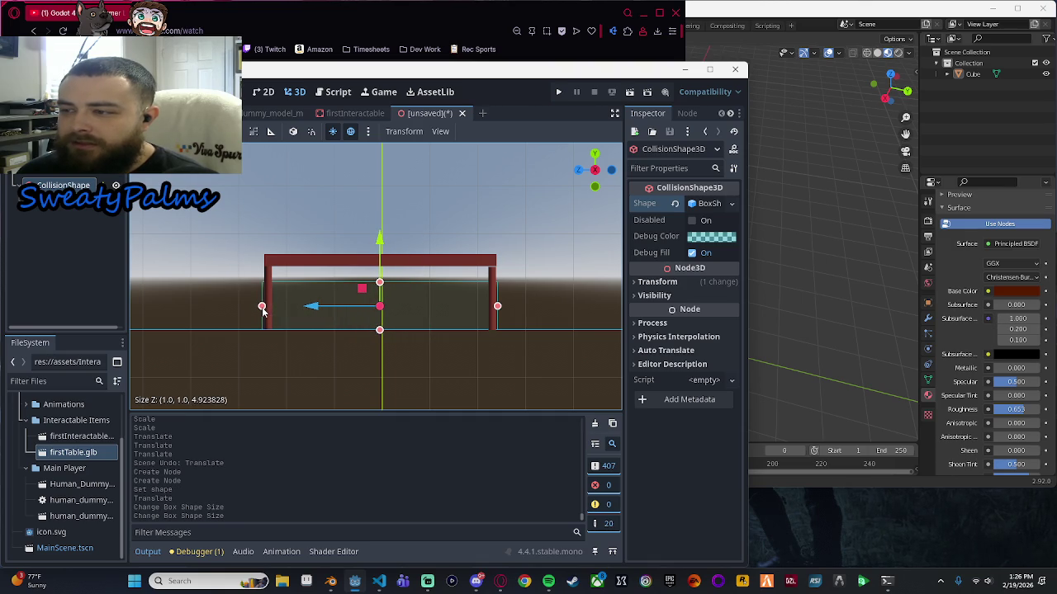
drag(379, 283, 384, 257)
drag(278, 353, 456, 376)
Fit the box's width and height to the table, about 2.45 × 1.60 × 4.92.
click(596, 170)
drag(401, 290, 435, 296)
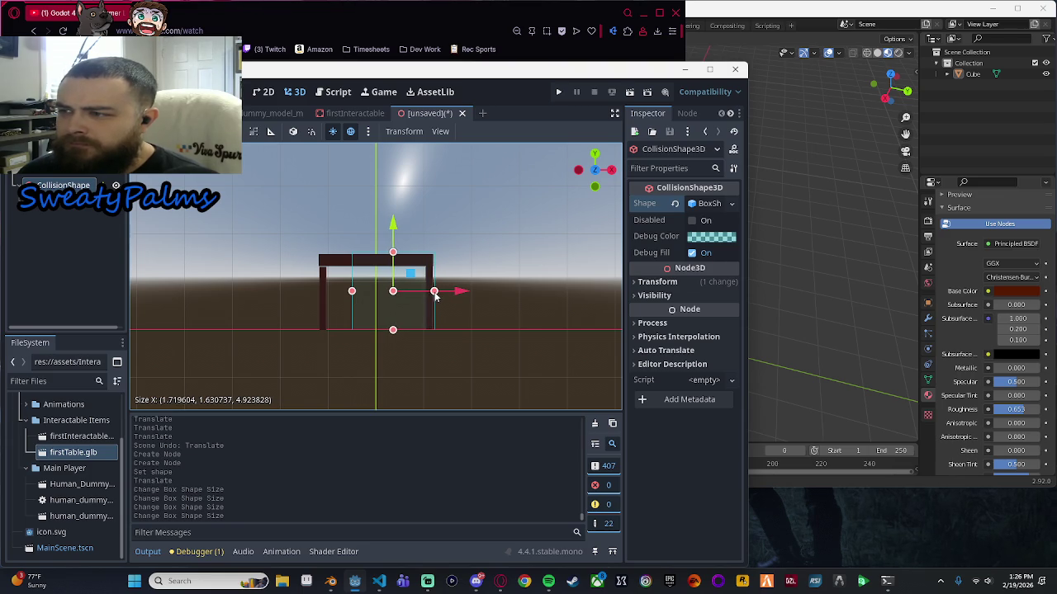
drag(354, 295, 319, 291)
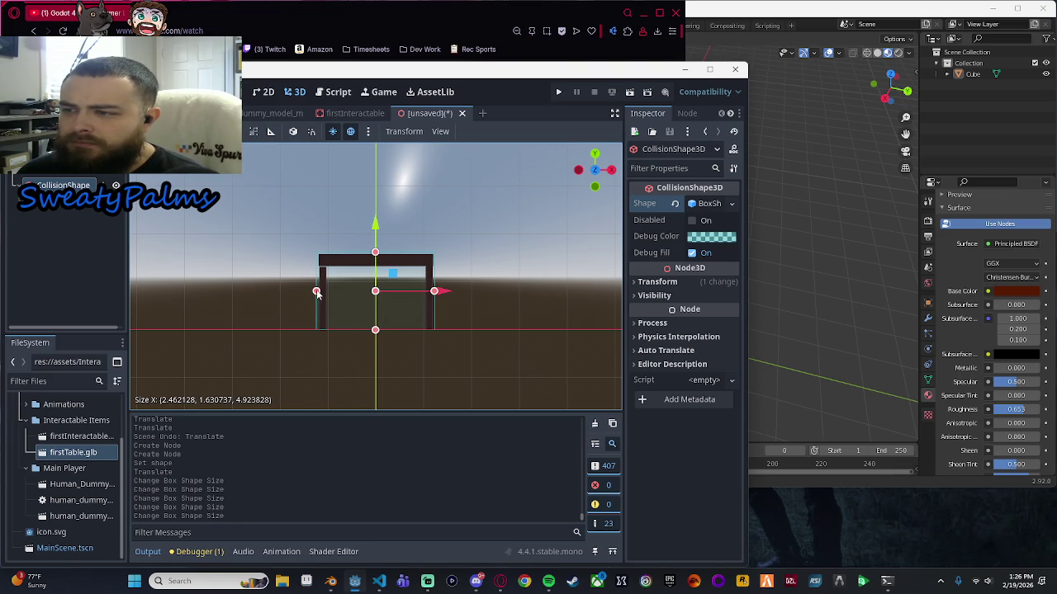
drag(317, 292, 317, 292)
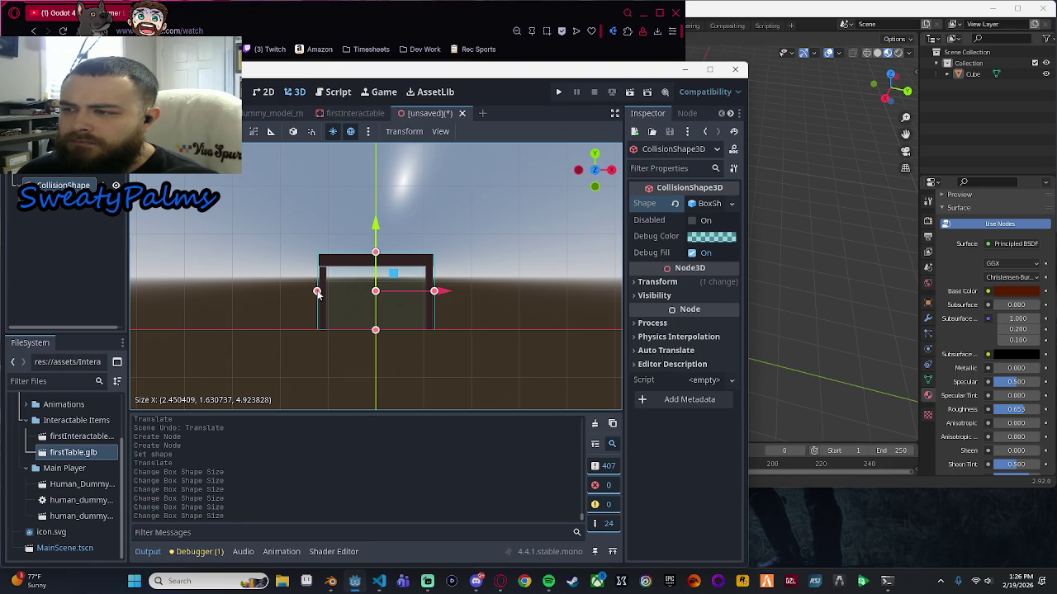
scroll(432, 343, up, 4)
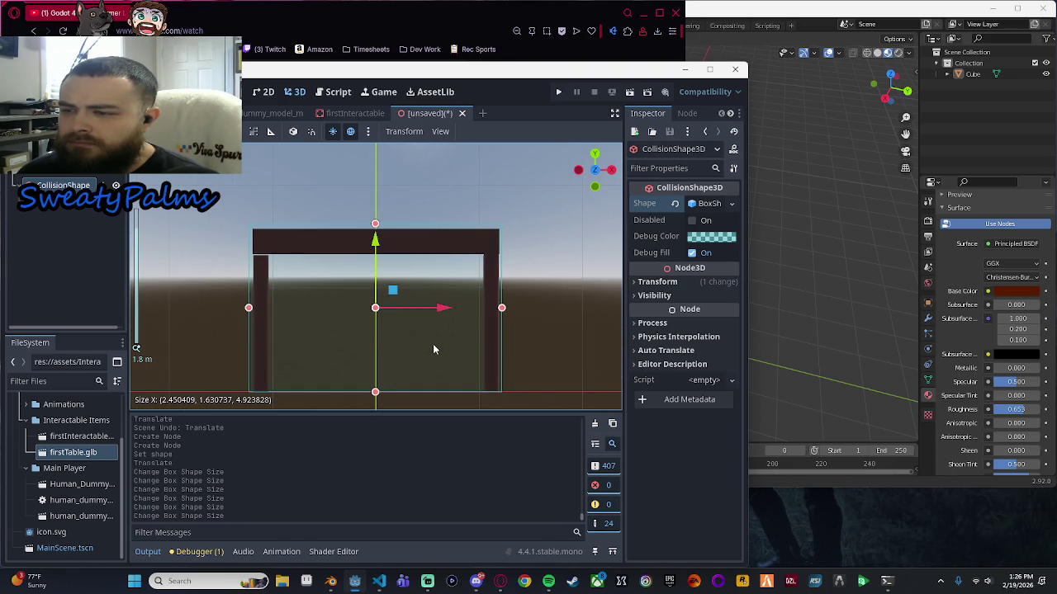
mouse_move(576, 277)
mouse_down()
mouse_move(558, 316)
mouse_move(483, 354)
mouse_move(427, 352)
mouse_move(501, 354)
mouse_up()
key(KP_3)
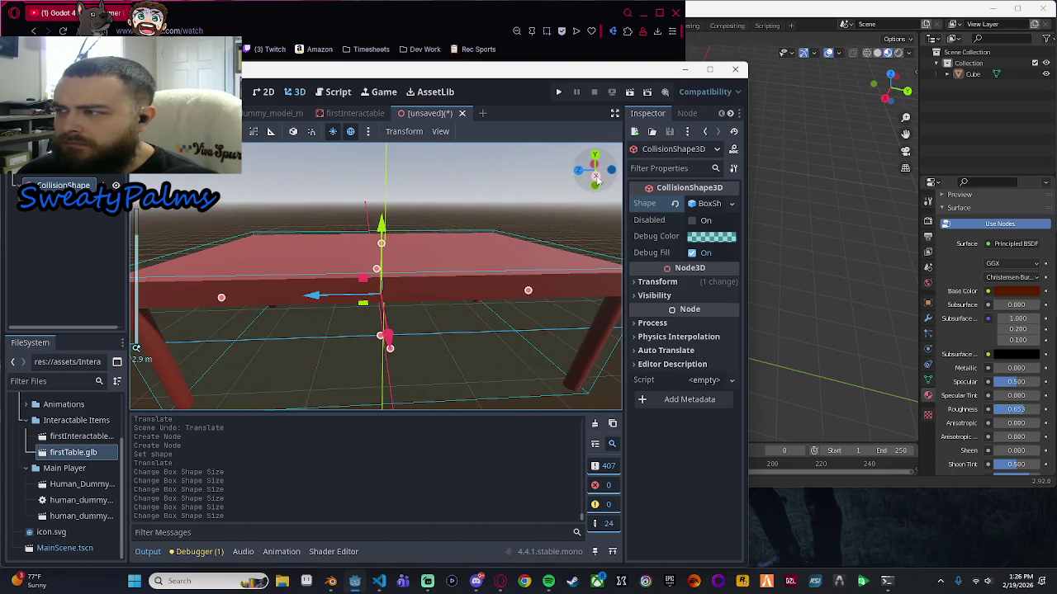
click(382, 247)
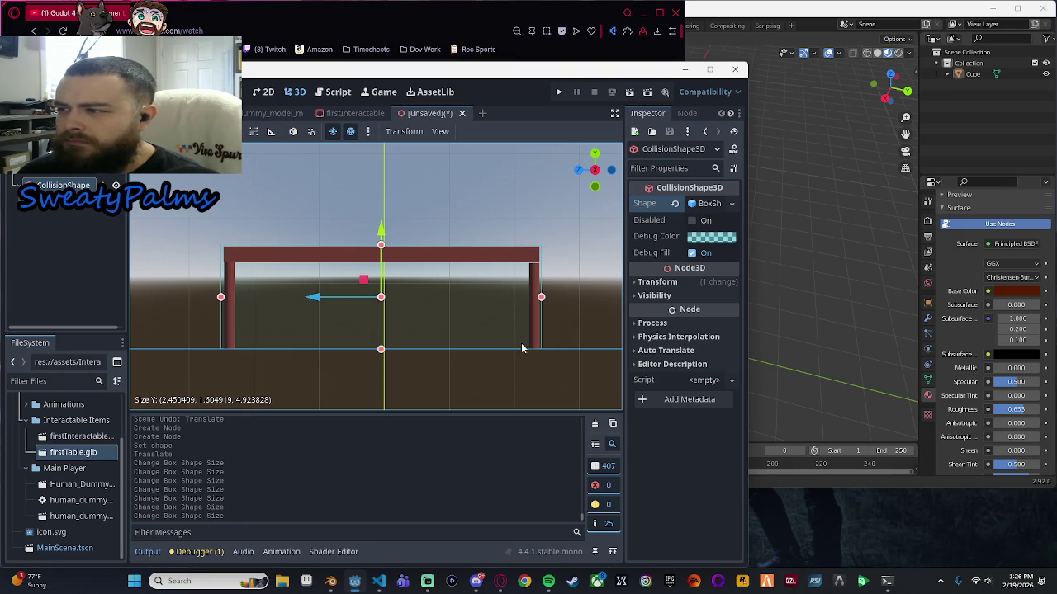
mouse_move(511, 300)
mouse_down()
mouse_move(533, 290)
mouse_move(529, 302)
mouse_up()
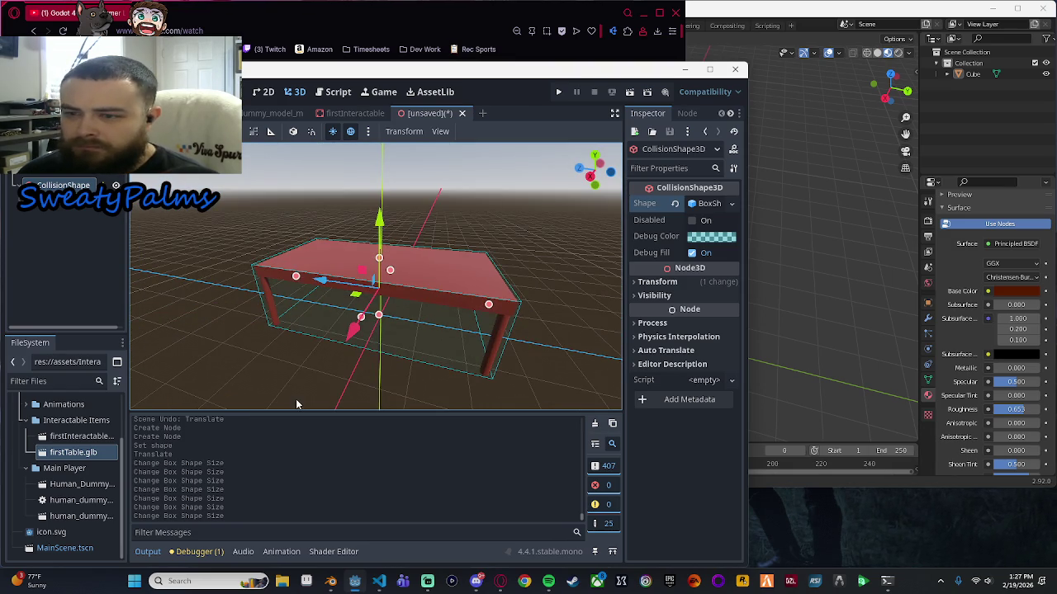
key(ctrl+s)
Create a 'Static Items' folder under assets and save the scene there as first_table.tscn.
double_click(359, 177)
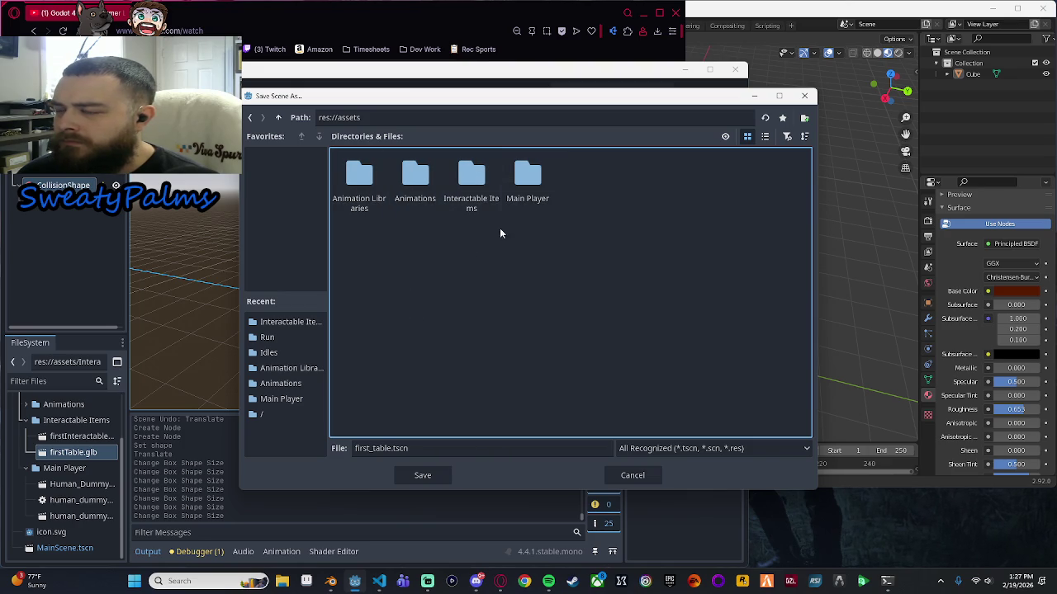
right_click(594, 201)
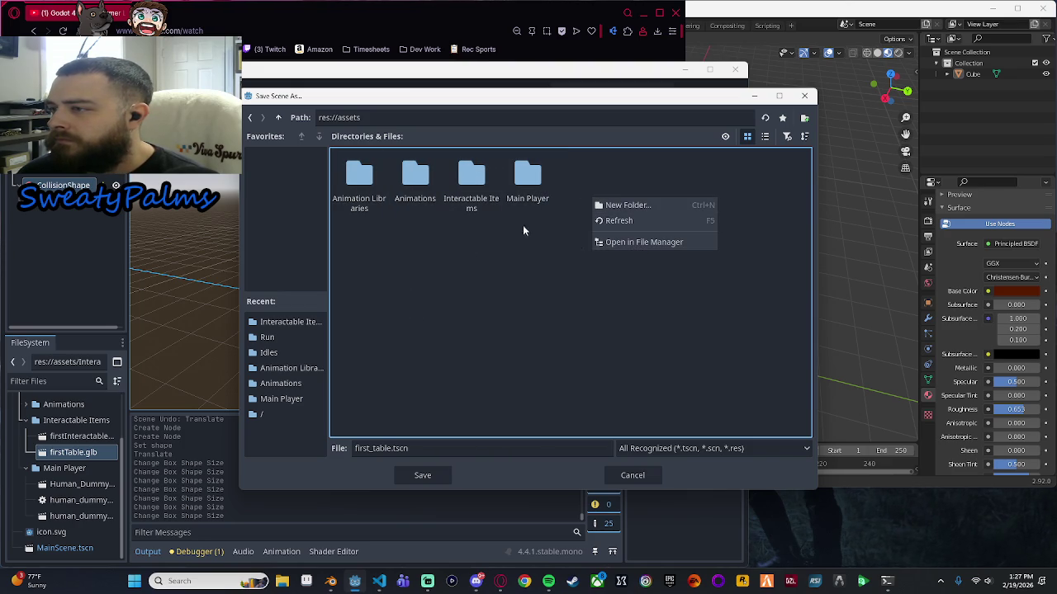
click(484, 182)
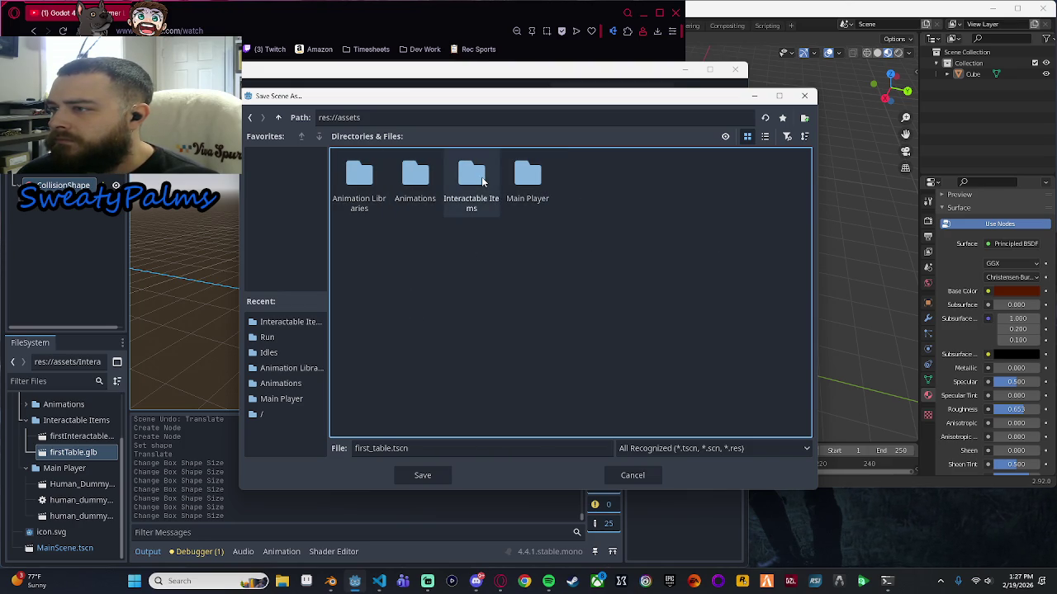
right_click(596, 189)
click(644, 200)
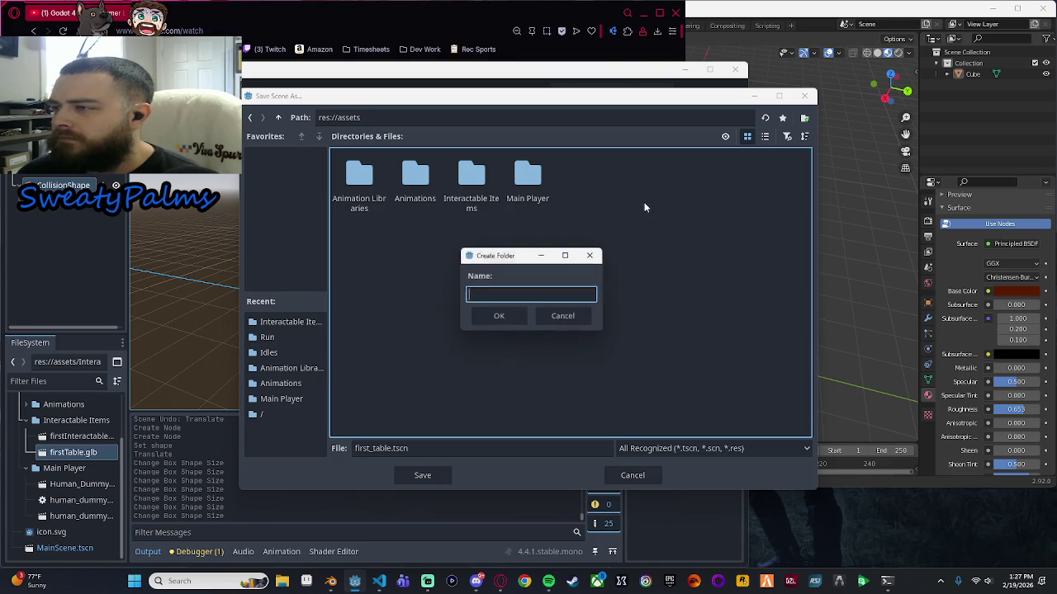
text(Static)
text( IO)
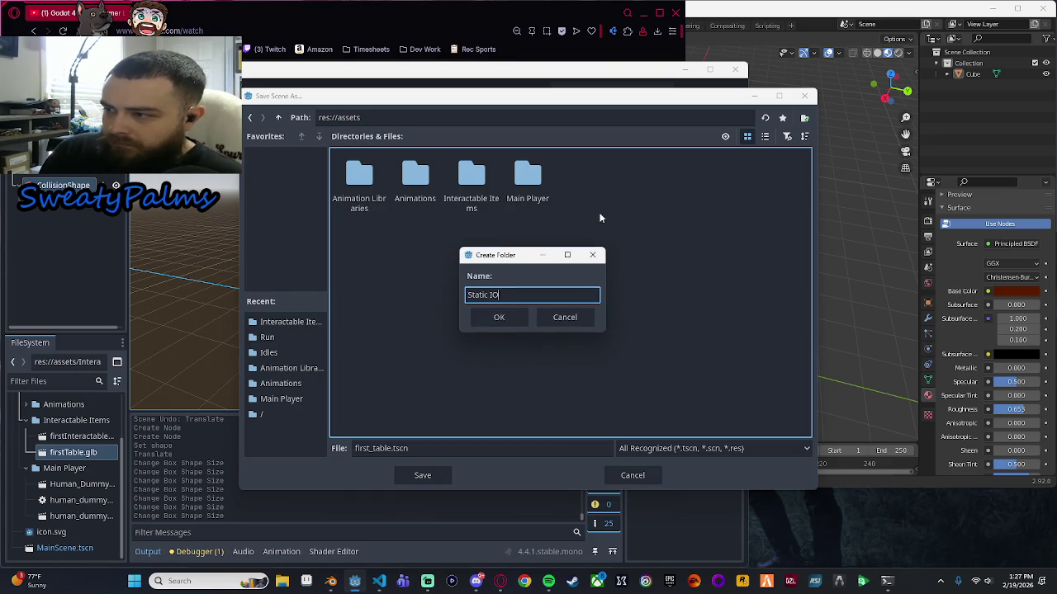
key(Return)
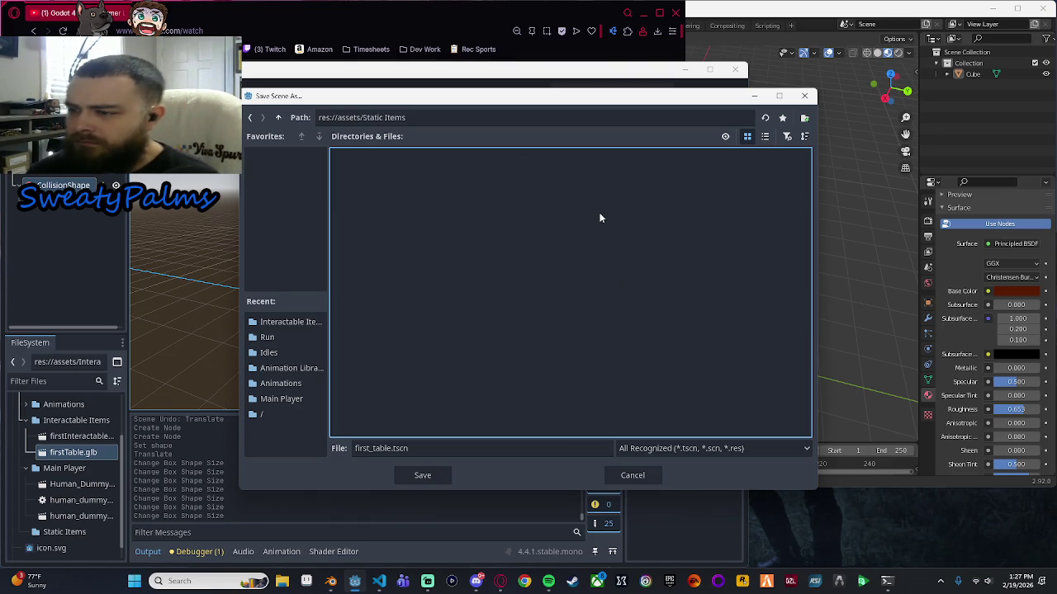
click(421, 476)
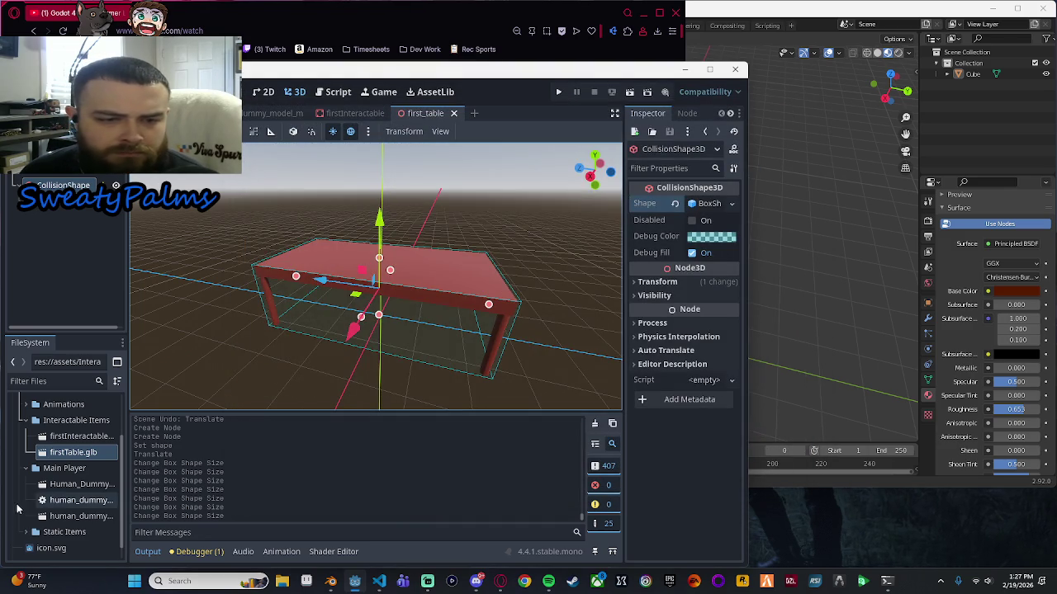
Switch through the firstInteractable scene back to the play-area scene.
scroll(505, 337, down, 2)
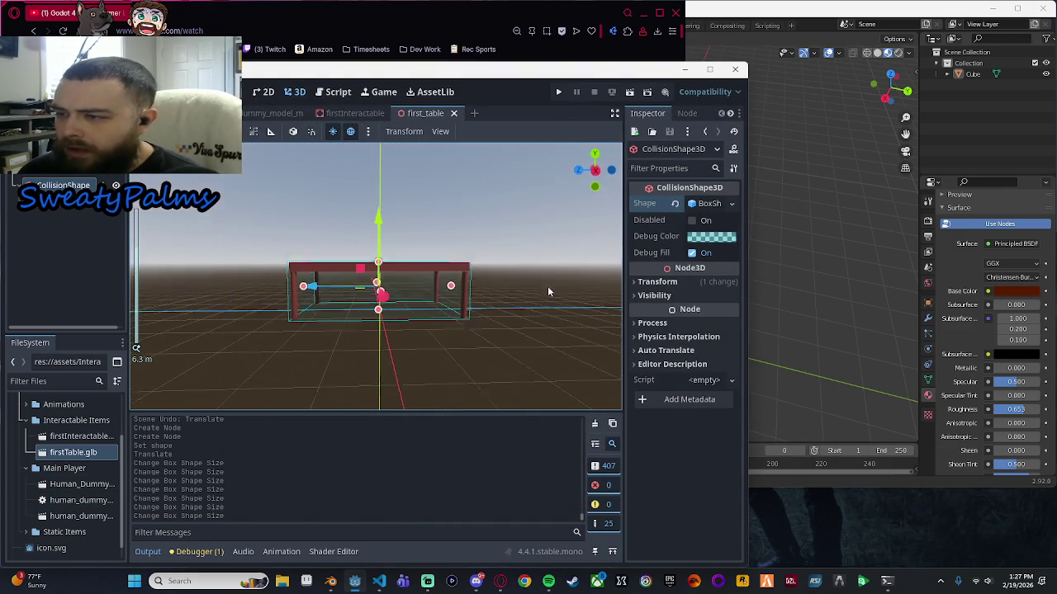
click(355, 114)
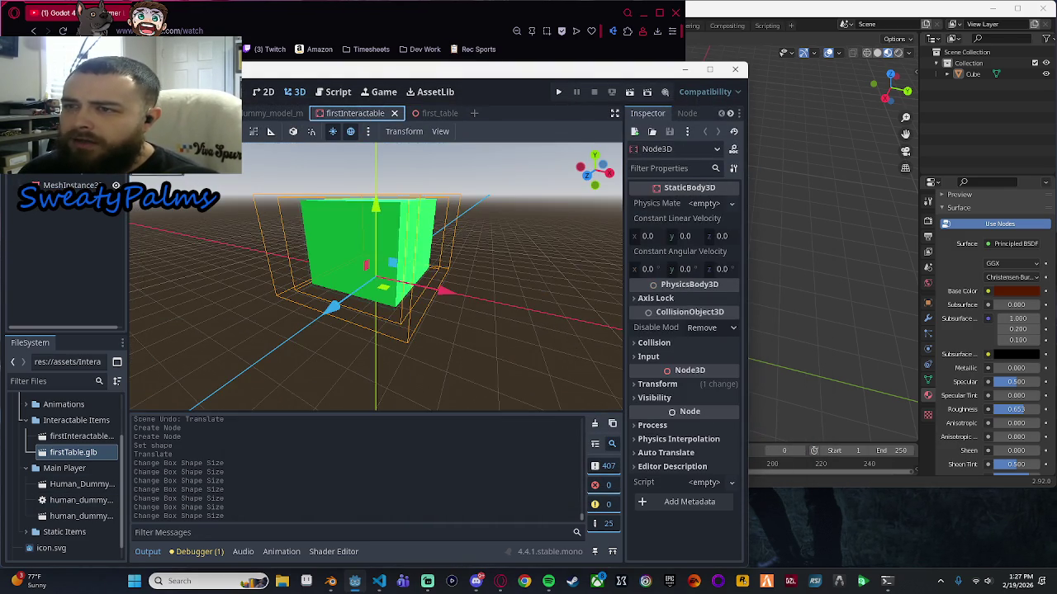
click(272, 113)
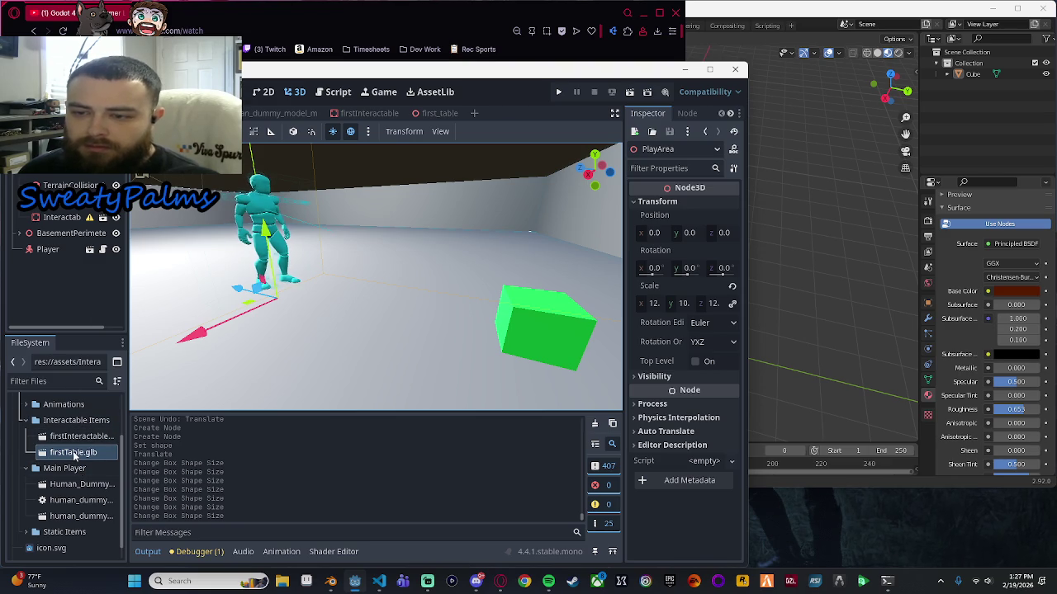
Cycle through the open scenes to the basement play area scene.
click(424, 112)
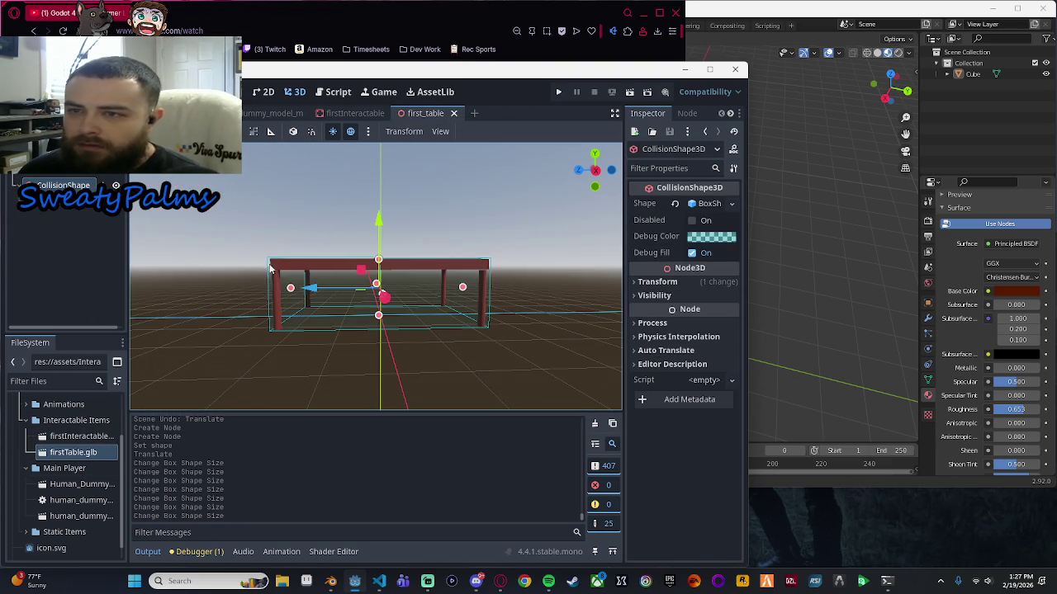
click(91, 252)
click(364, 113)
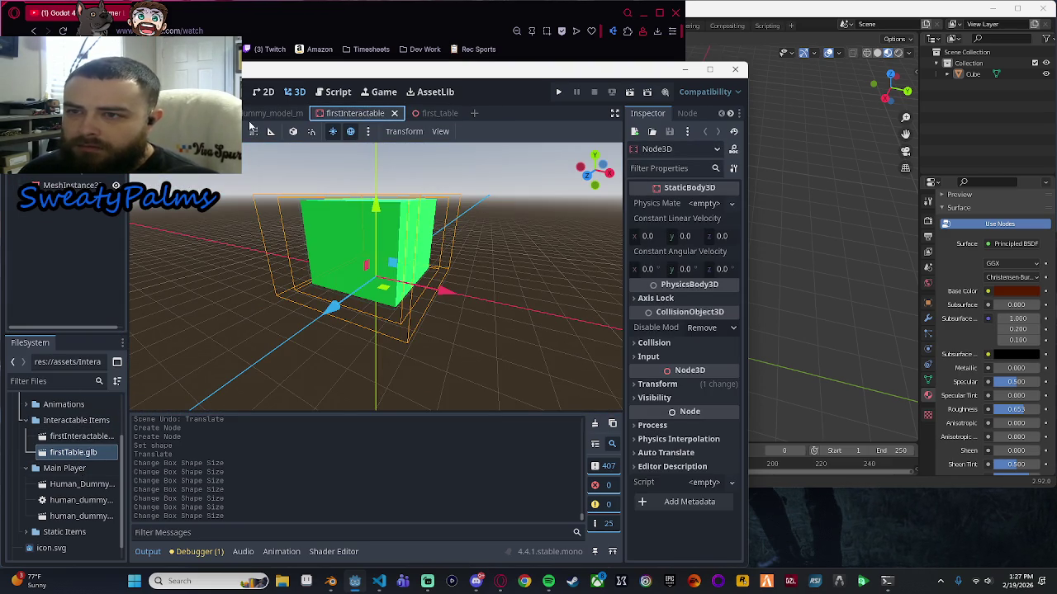
click(269, 113)
click(177, 113)
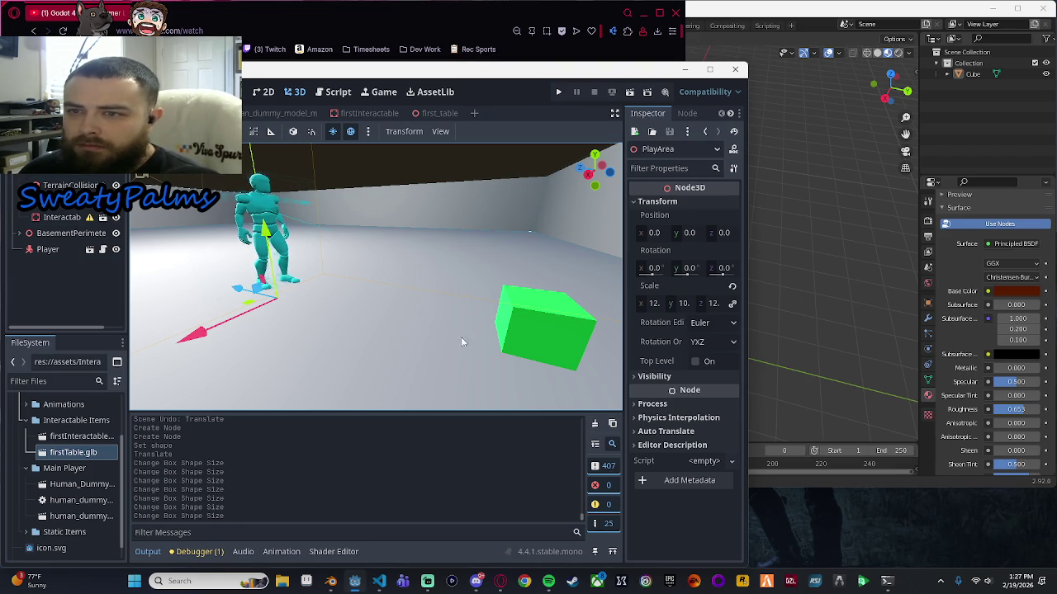
Select the green Interactable cube node in the basement scene tree.
scroll(461, 337, down, 5)
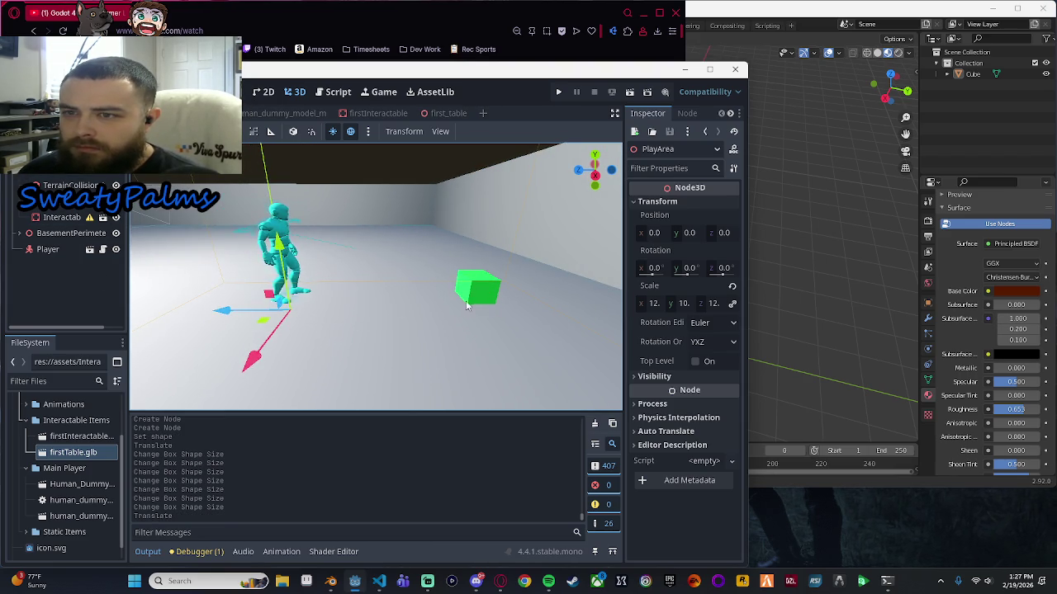
click(66, 232)
click(62, 219)
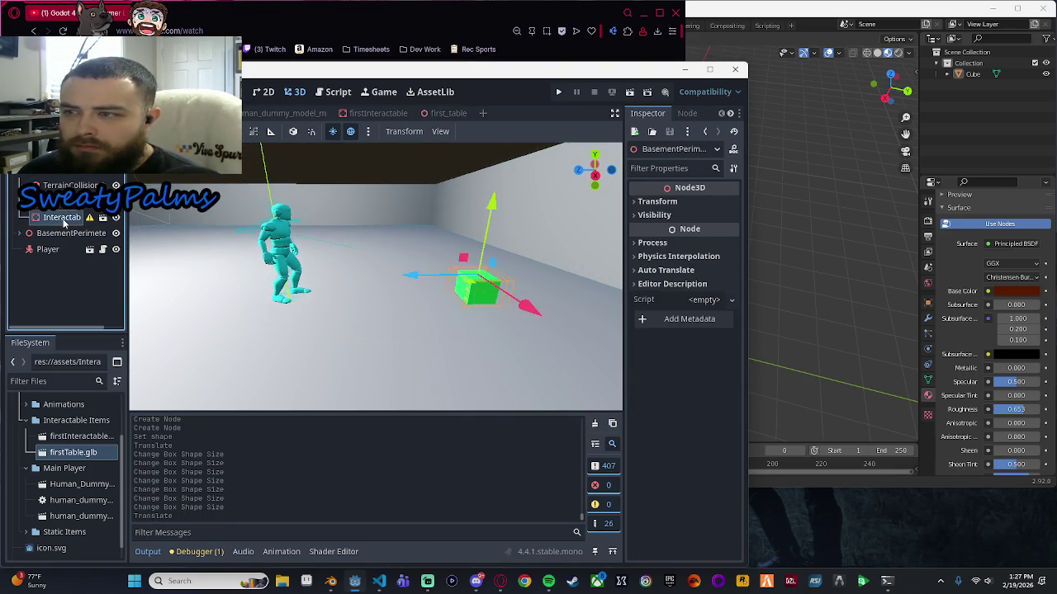
click(62, 219)
click(62, 217)
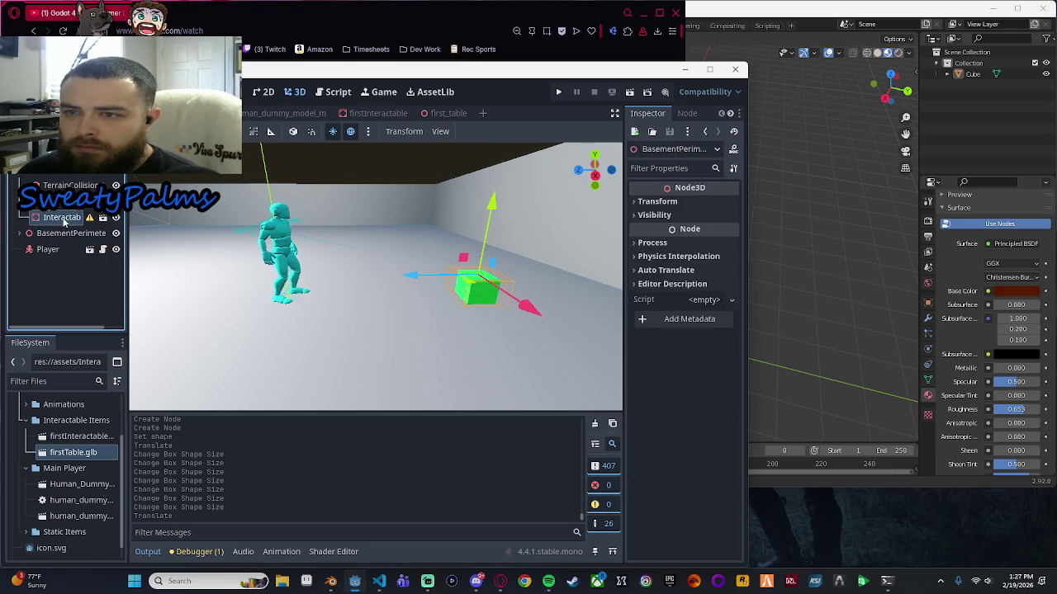
scroll(315, 298, up, 3)
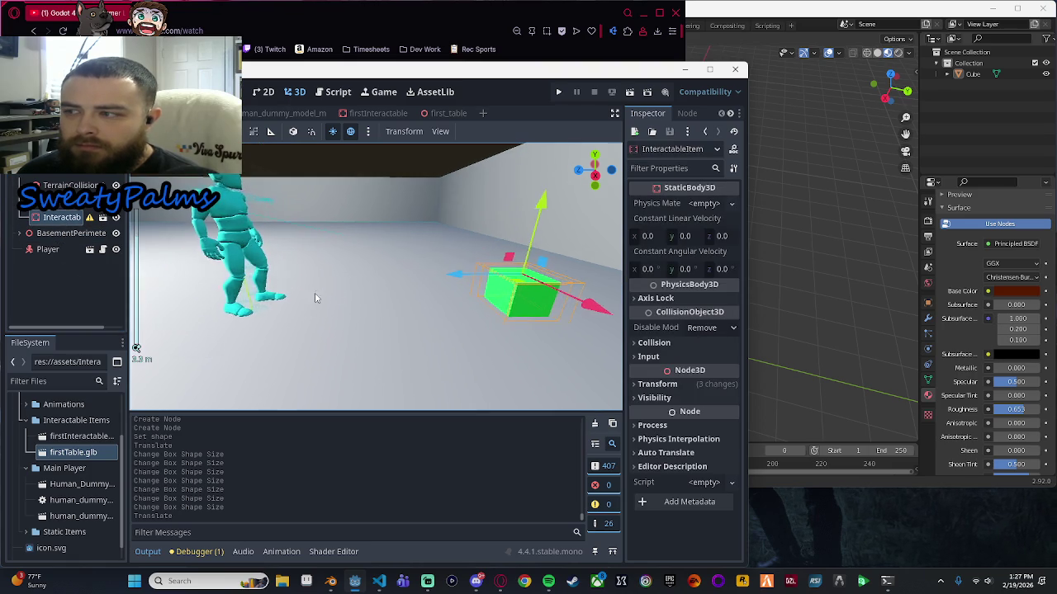
drag(366, 285, 475, 274)
click(62, 217)
key(Up)
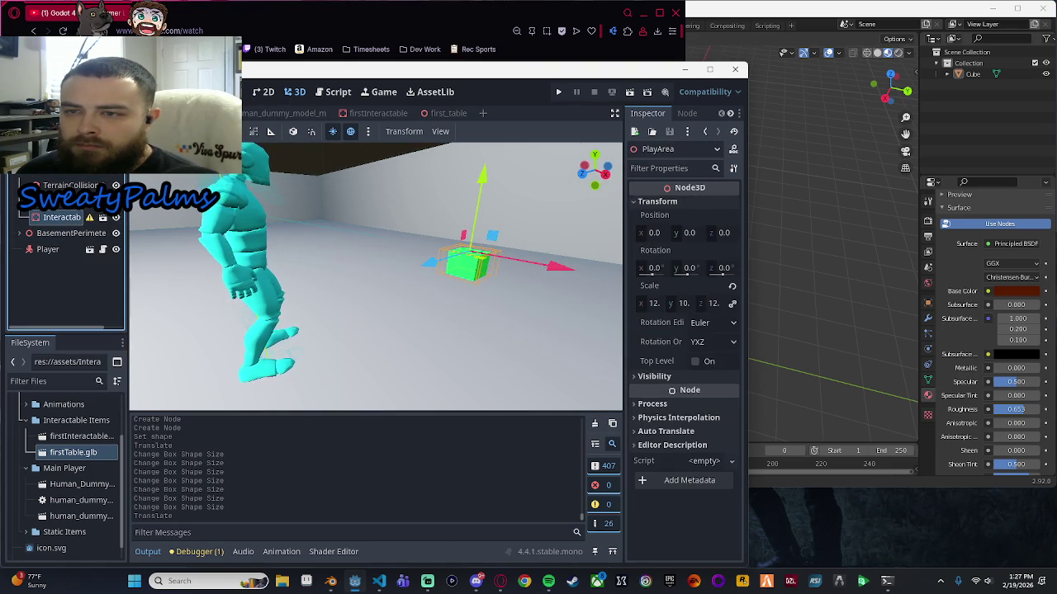
click(47, 220)
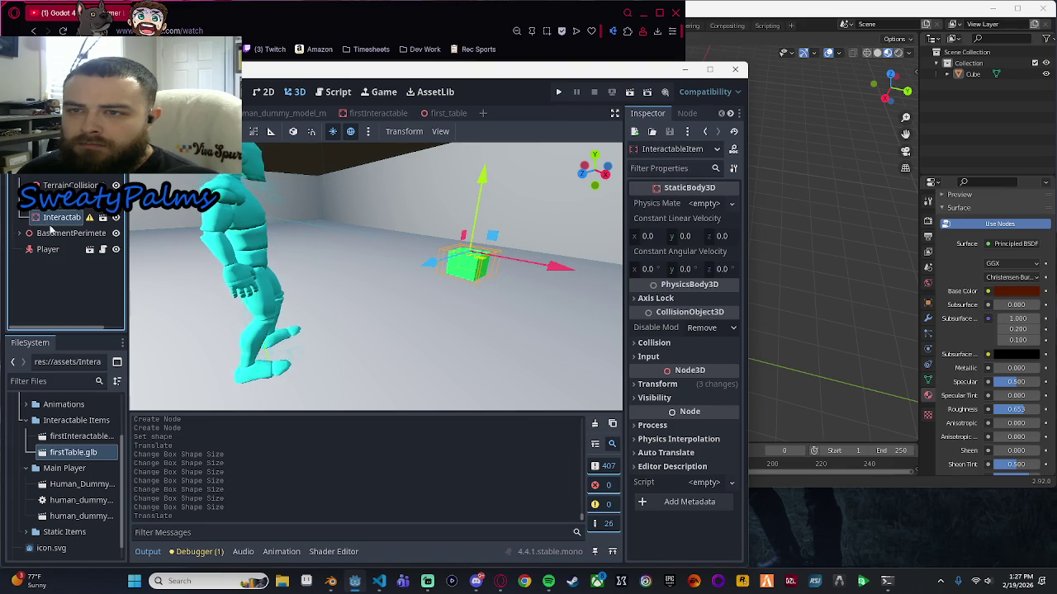
Drag the Interactable node below Player in the scene tree.
key(Delete)
scroll(22, 176, up, 3)
scroll(21, 175, up, 2)
mouse_move(64, 217)
mouse_down()
mouse_move(58, 264)
mouse_move(42, 255)
mouse_up()
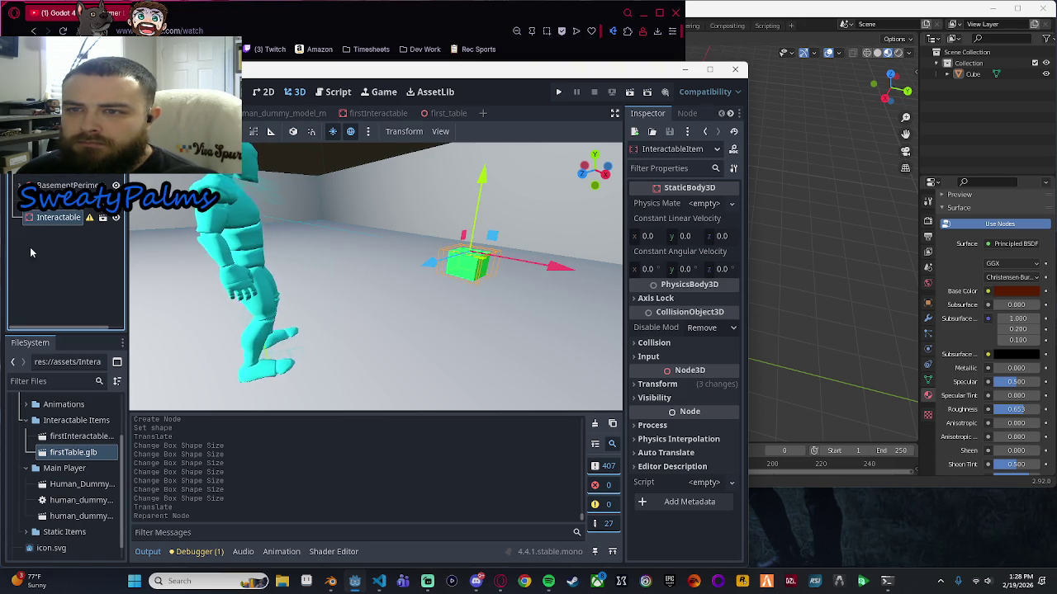
click(30, 252)
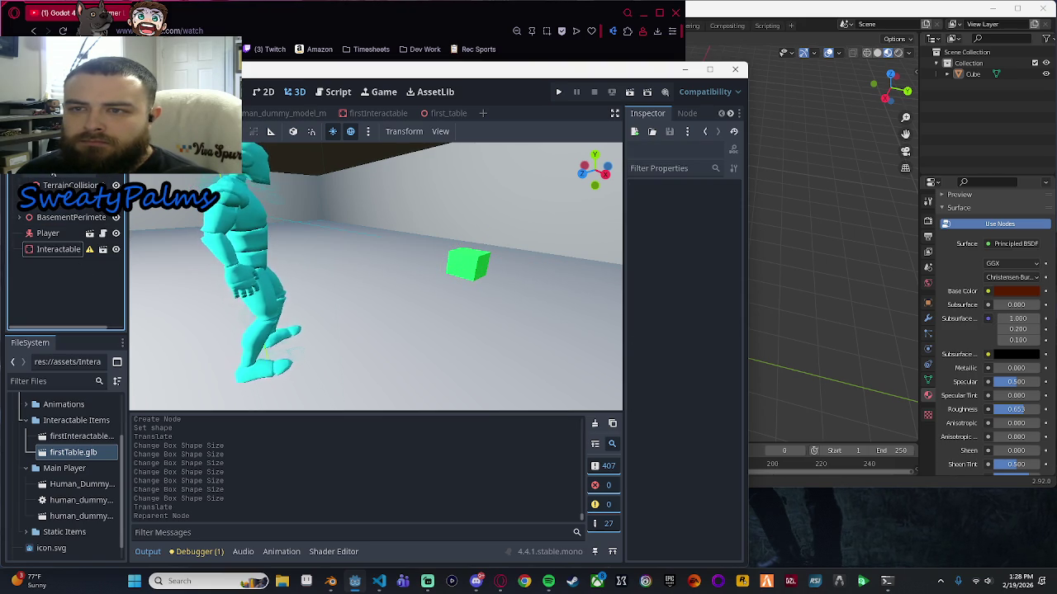
click(21, 217)
scroll(66, 248, down, 1)
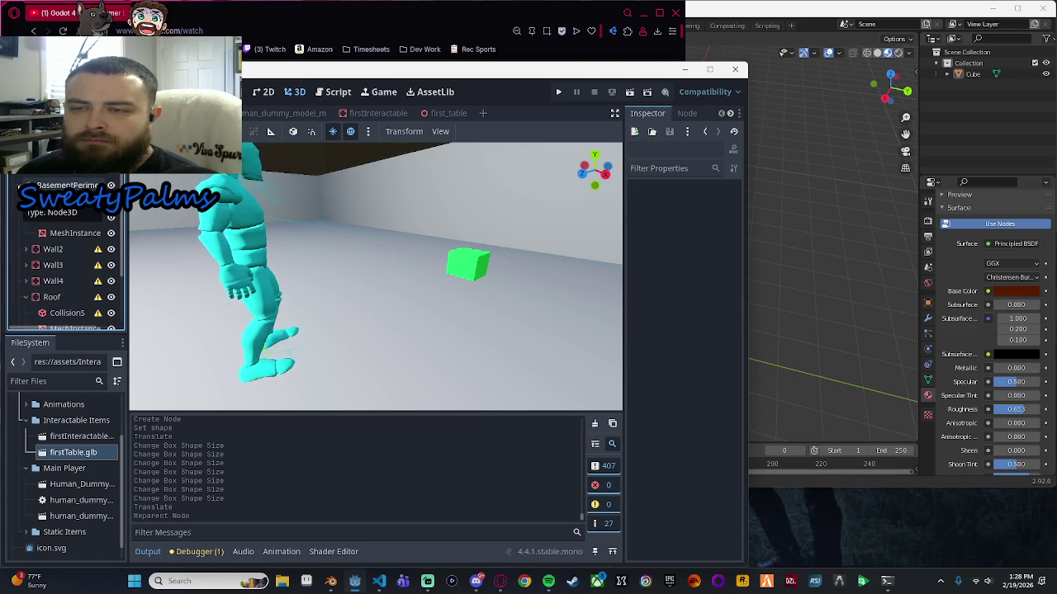
scroll(85, 261, down, 1)
scroll(85, 261, down, 1)
scroll(65, 236, up, 3)
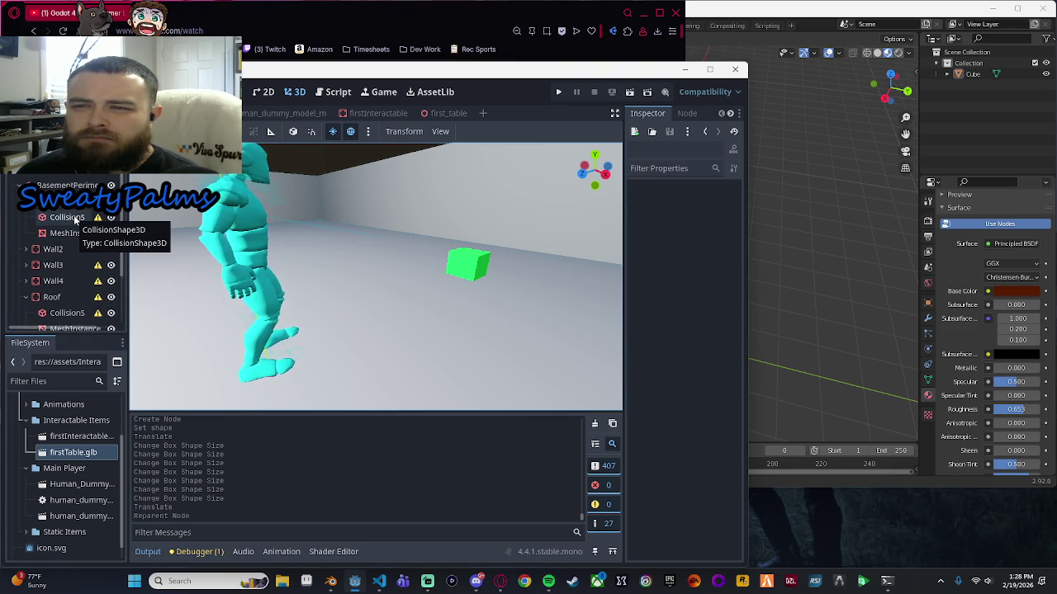
click(74, 219)
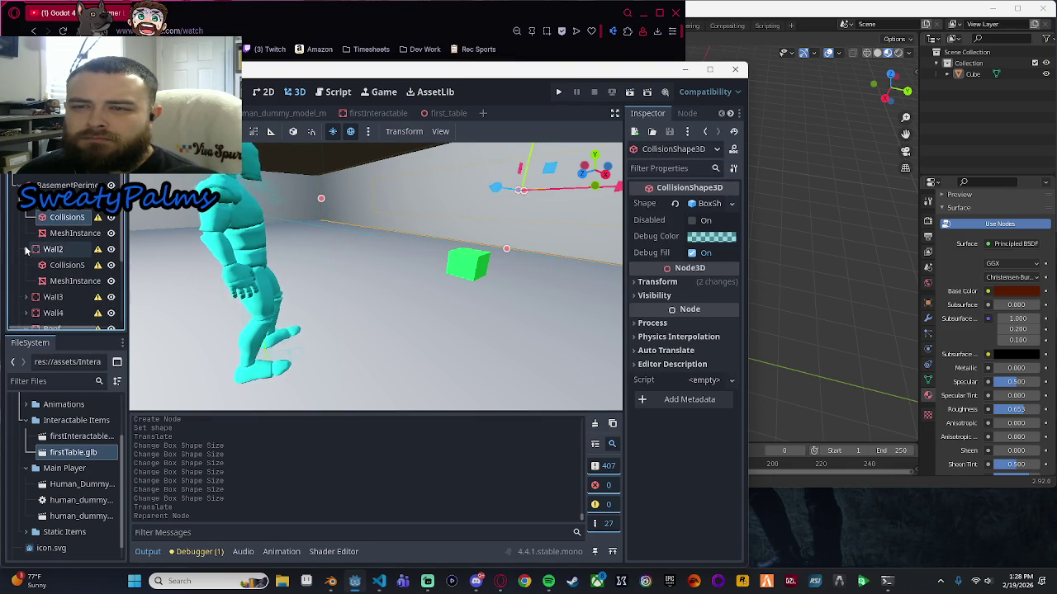
scroll(50, 248, down, 3)
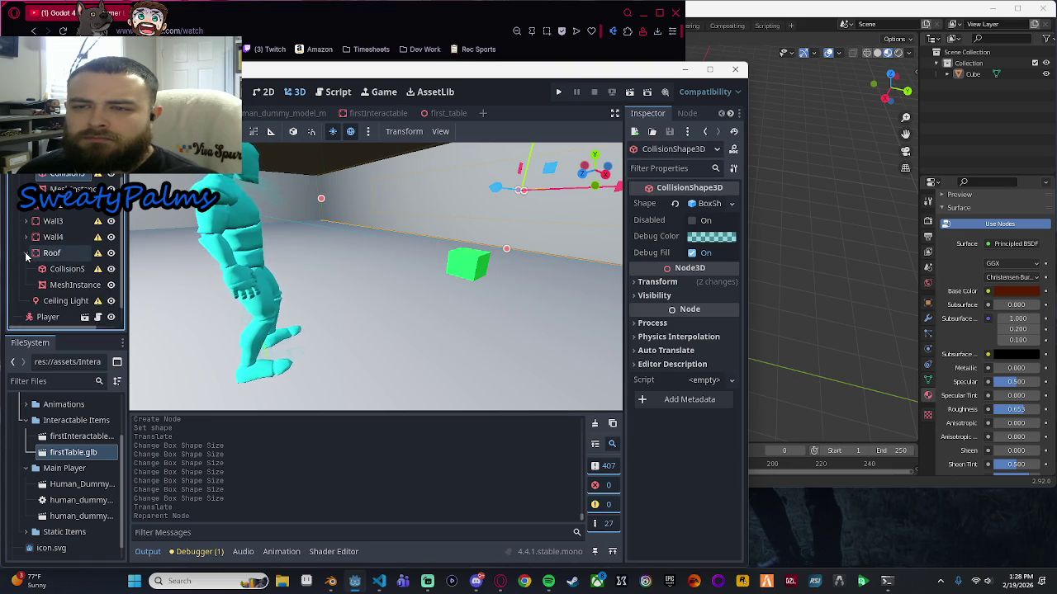
click(25, 254)
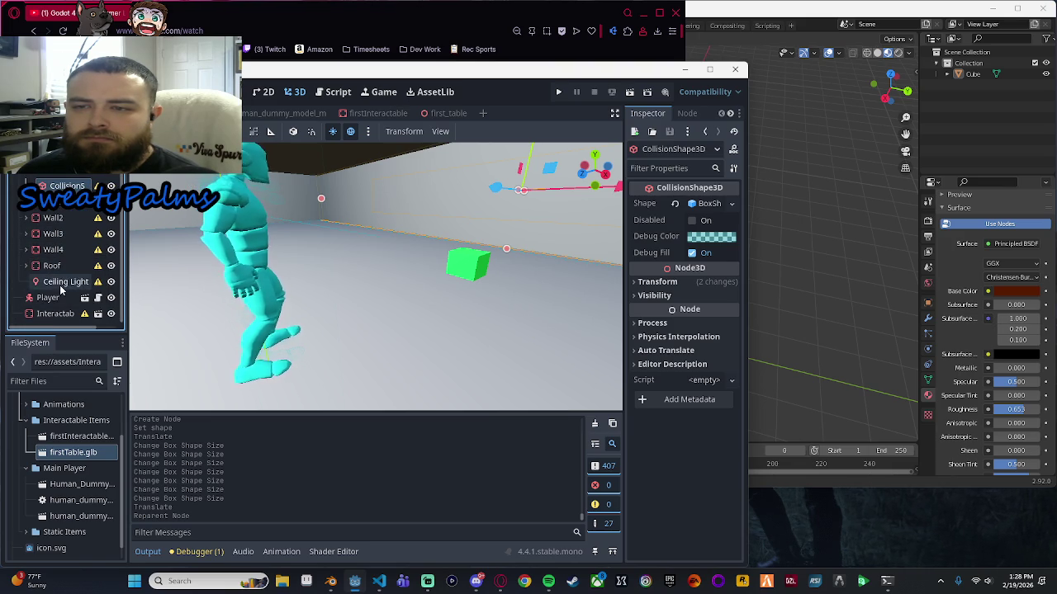
scroll(66, 297, up, 2)
click(18, 185)
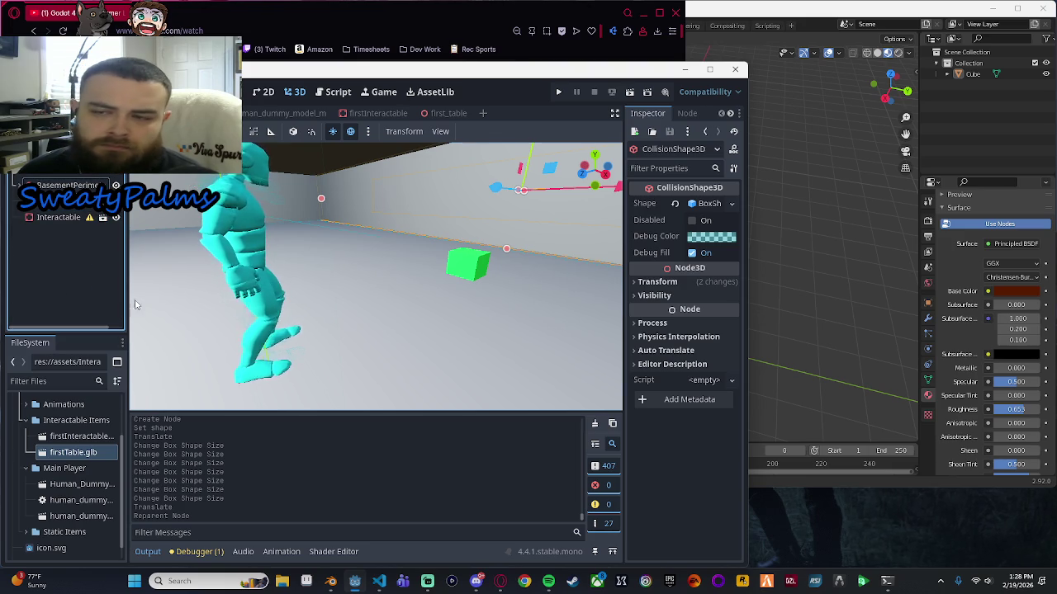
click(52, 248)
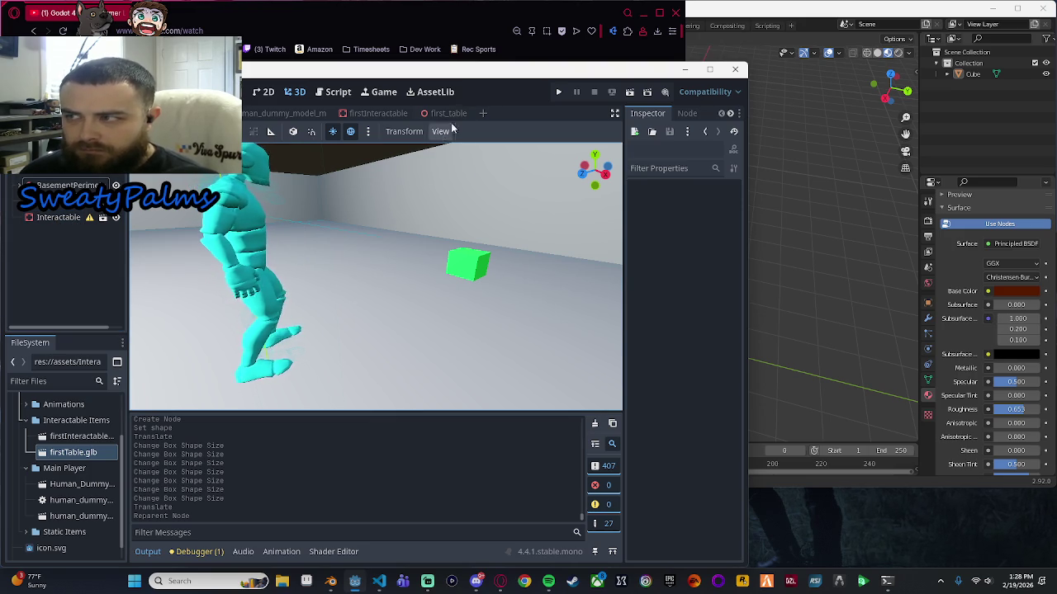
mouse_move(77, 454)
mouse_down()
mouse_move(336, 323)
mouse_move(377, 271)
mouse_move(364, 299)
mouse_up()
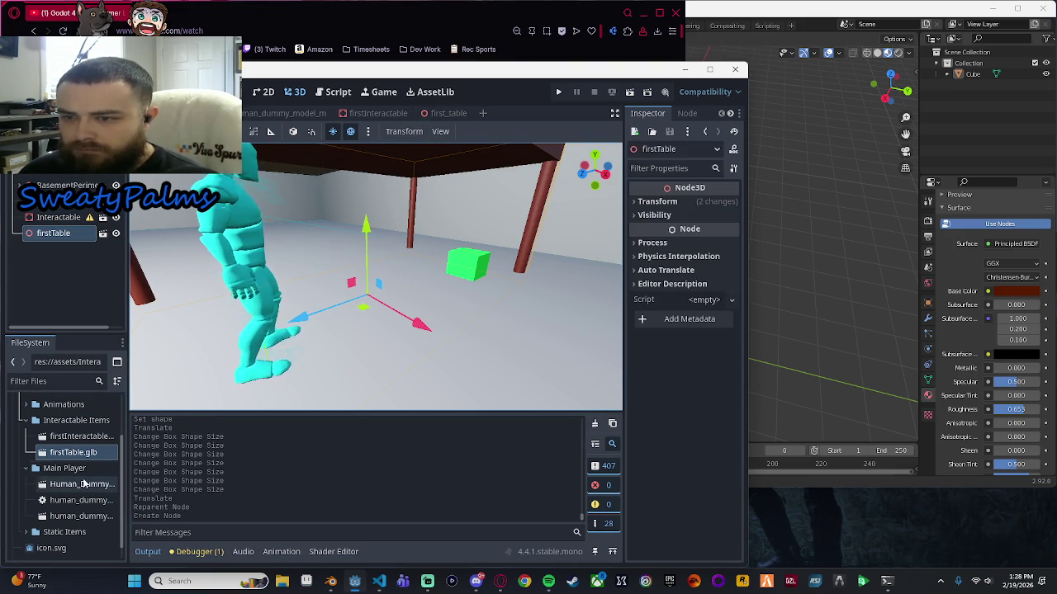
click(103, 234)
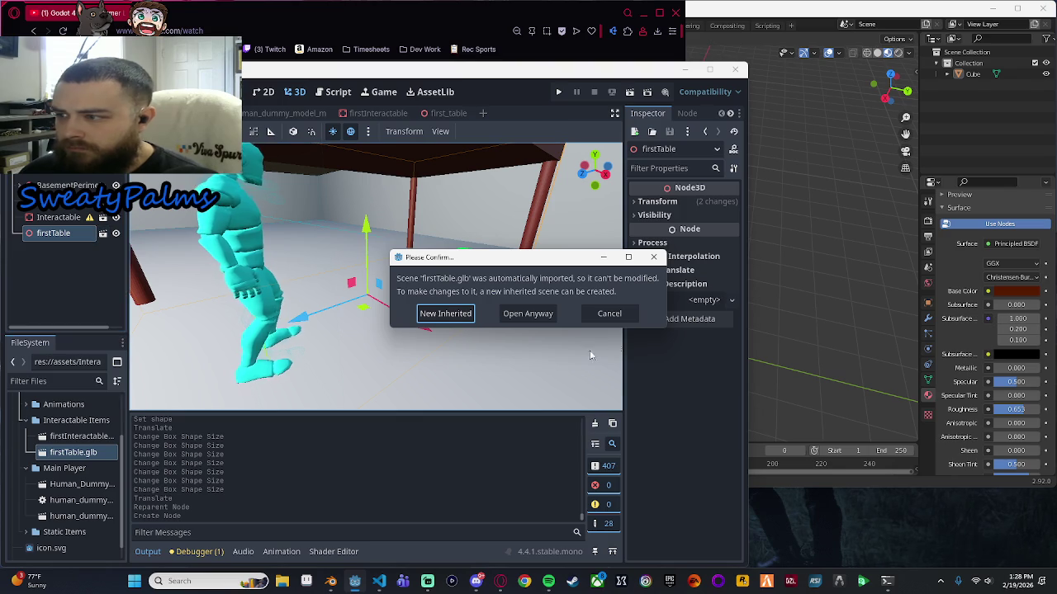
click(614, 320)
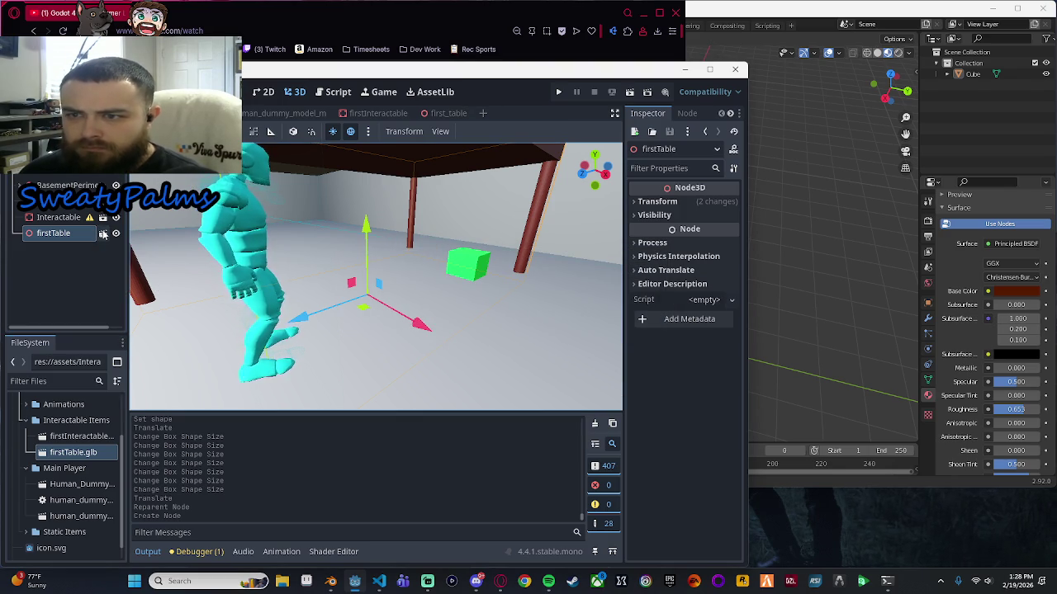
right_click(60, 235)
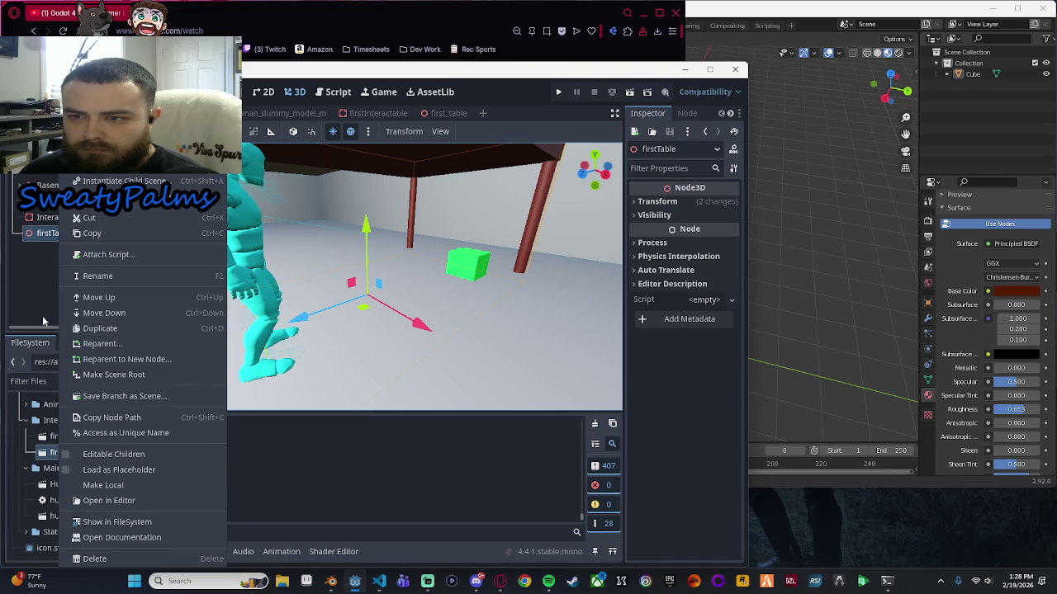
click(44, 320)
click(58, 241)
click(58, 233)
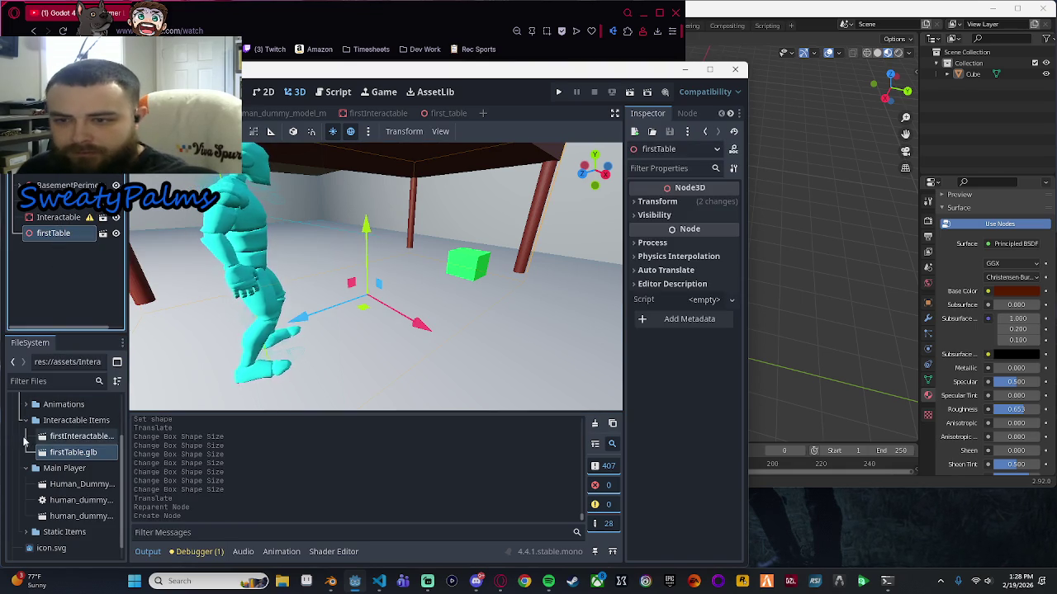
key(Delete)
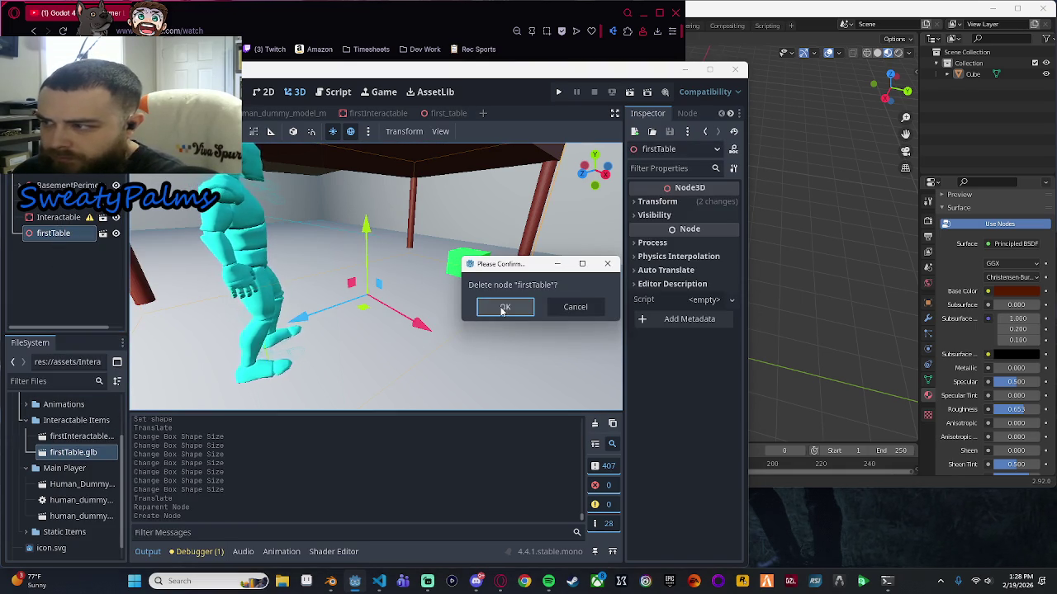
click(501, 309)
scroll(70, 461, up, 1)
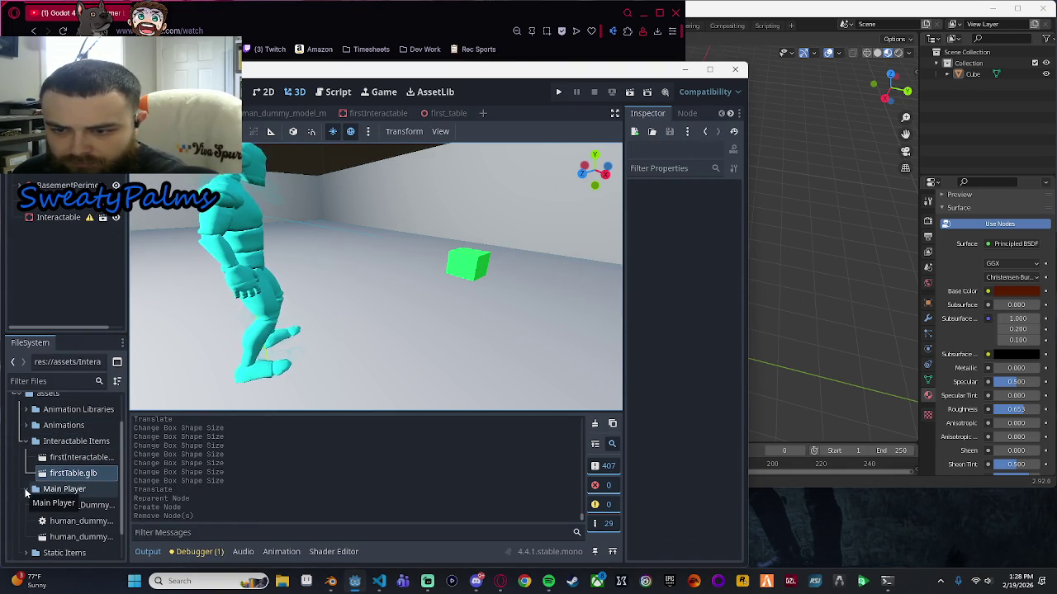
Move the firstTable.glb model into the Static Items folder.
click(27, 493)
click(25, 516)
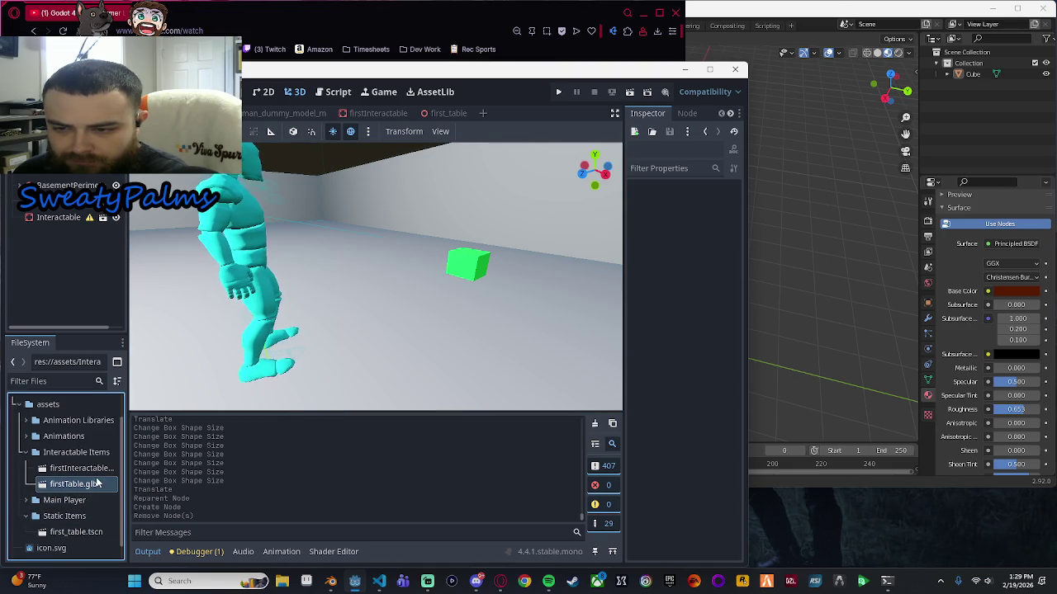
drag(87, 484, 74, 515)
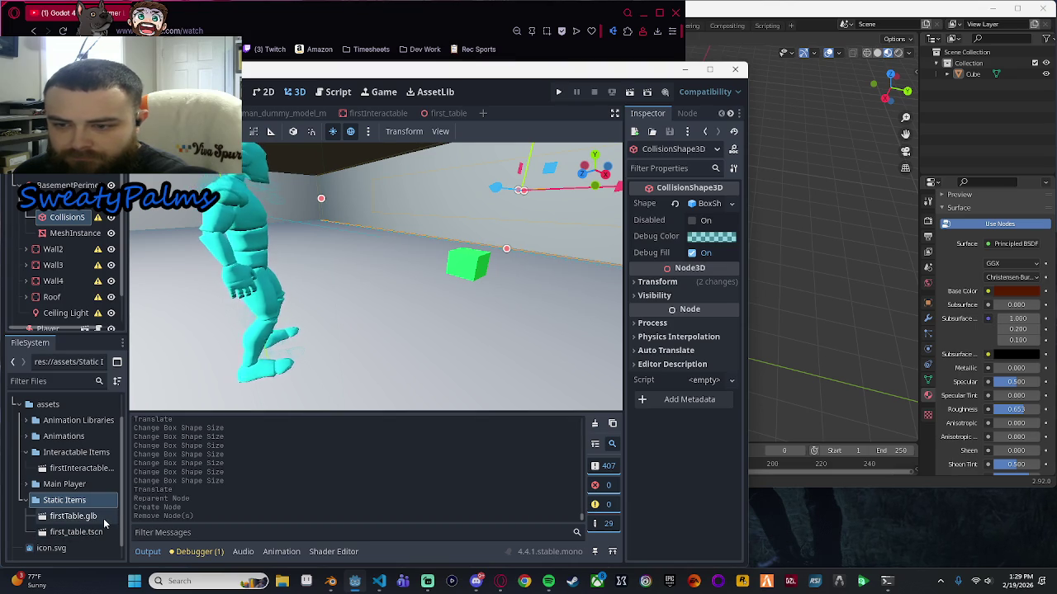
Drag first_table.tscn into the basement scene to place a table instance.
click(441, 113)
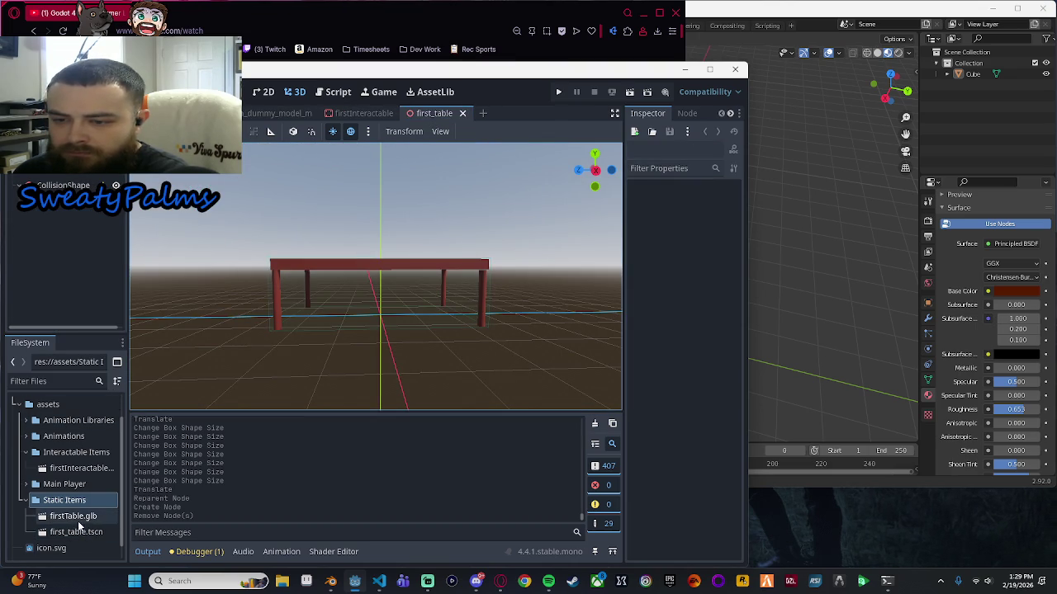
click(74, 533)
right_click(70, 534)
key(Escape)
scroll(74, 495, down, 1)
click(281, 113)
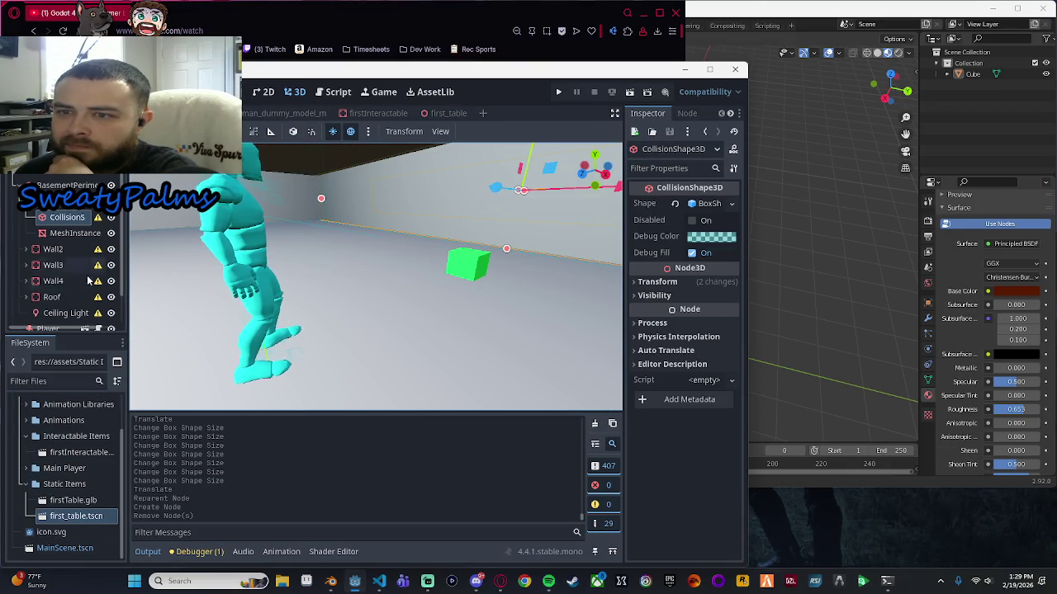
click(26, 186)
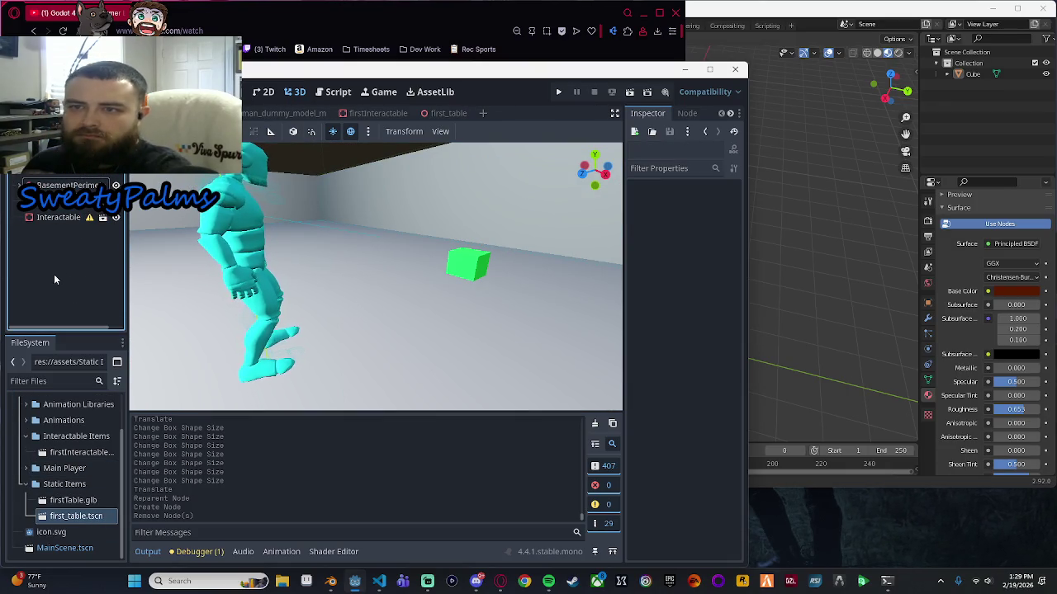
drag(83, 516, 76, 333)
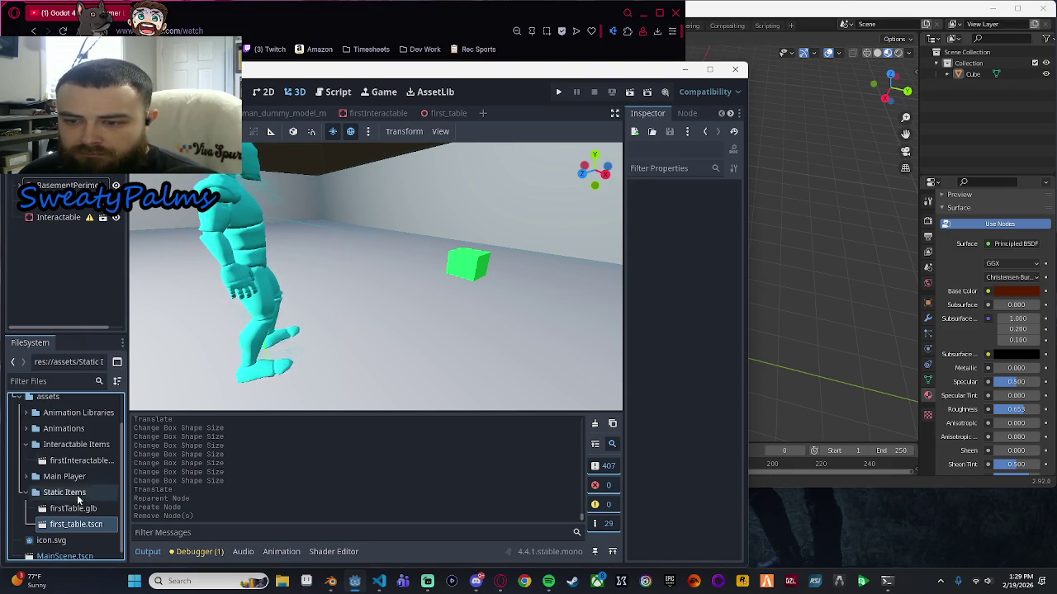
mouse_move(79, 525)
mouse_down()
mouse_move(347, 299)
mouse_move(388, 293)
mouse_up()
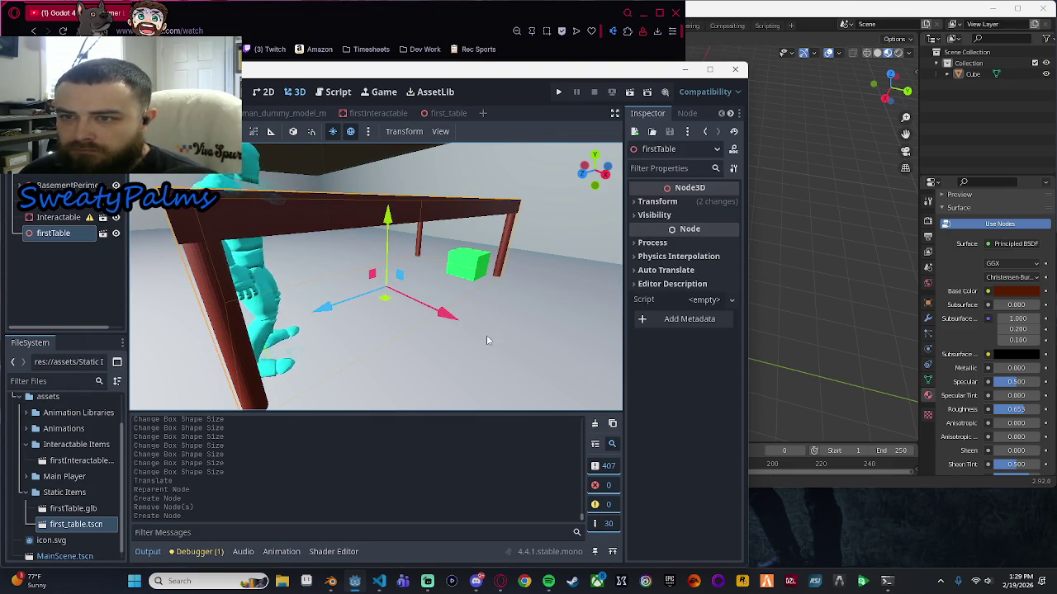
Try lowering and sliding the placed table, then undo those moves.
scroll(487, 339, down, 3)
click(435, 113)
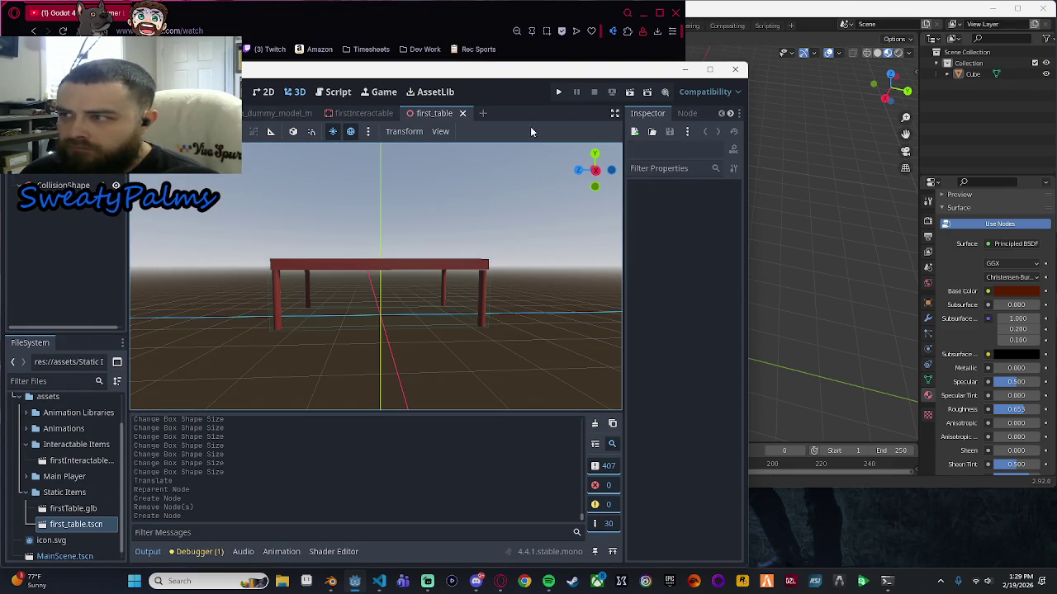
key(ctrl+shift+Tab)
mouse_move(474, 336)
mouse_down()
mouse_move(522, 345)
mouse_move(494, 317)
mouse_up()
scroll(494, 317, up, 4)
mouse_move(578, 250)
mouse_down()
mouse_move(374, 278)
mouse_move(383, 279)
mouse_up()
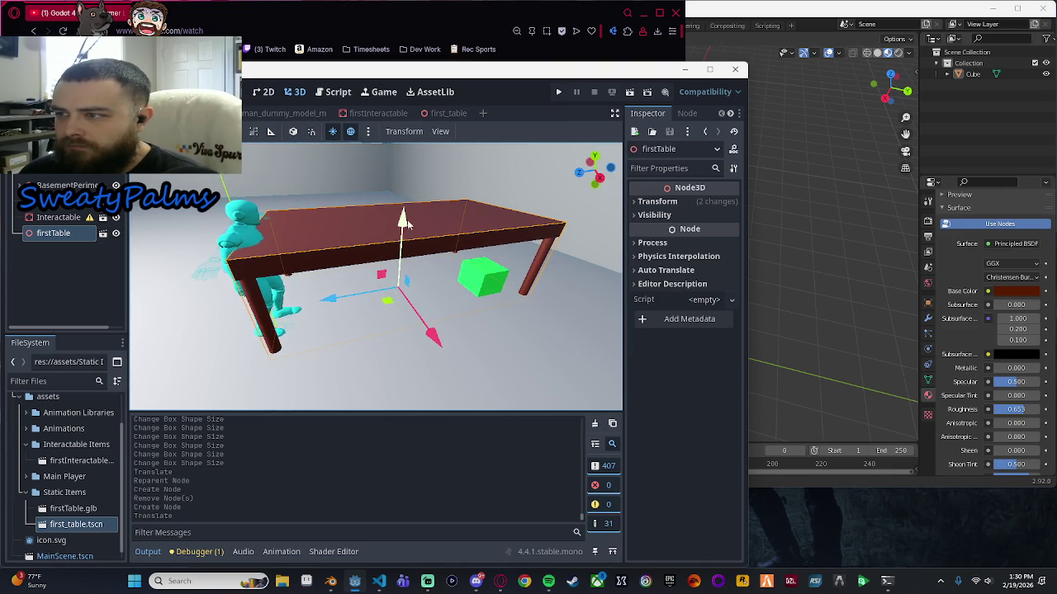
drag(402, 219, 402, 234)
drag(331, 313, 397, 328)
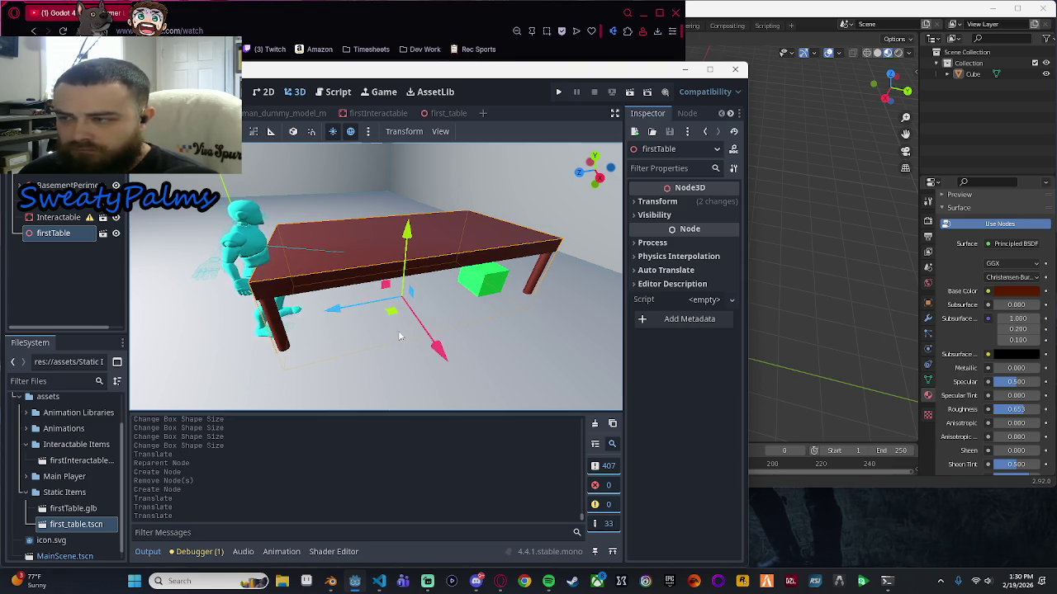
mouse_move(490, 329)
mouse_down()
mouse_move(434, 274)
mouse_move(455, 245)
mouse_move(453, 262)
mouse_up()
key(ctrl+z)
key(ctrl+z)
key(ctrl+z)
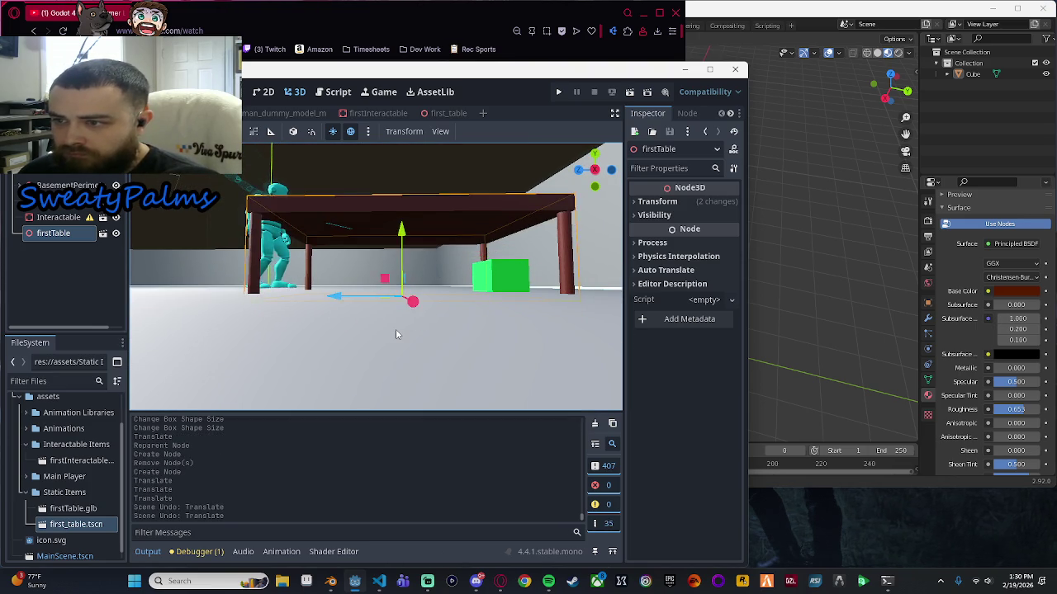
From the right view, lower the table slightly and scale it shorter in height and length.
drag(392, 337, 400, 364)
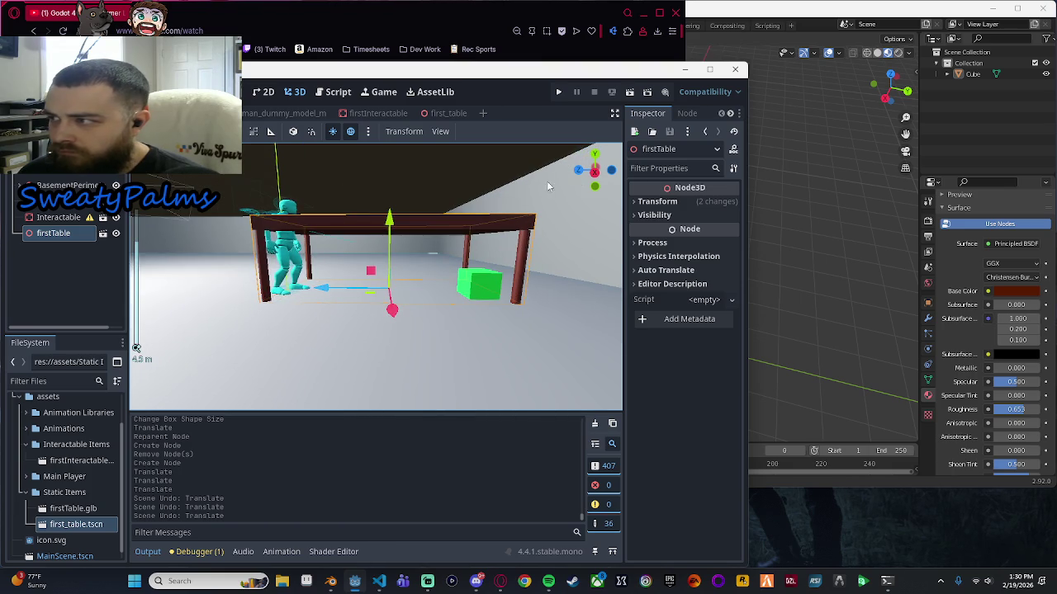
click(595, 171)
drag(460, 258, 445, 274)
scroll(432, 283, up, 3)
scroll(450, 282, down, 3)
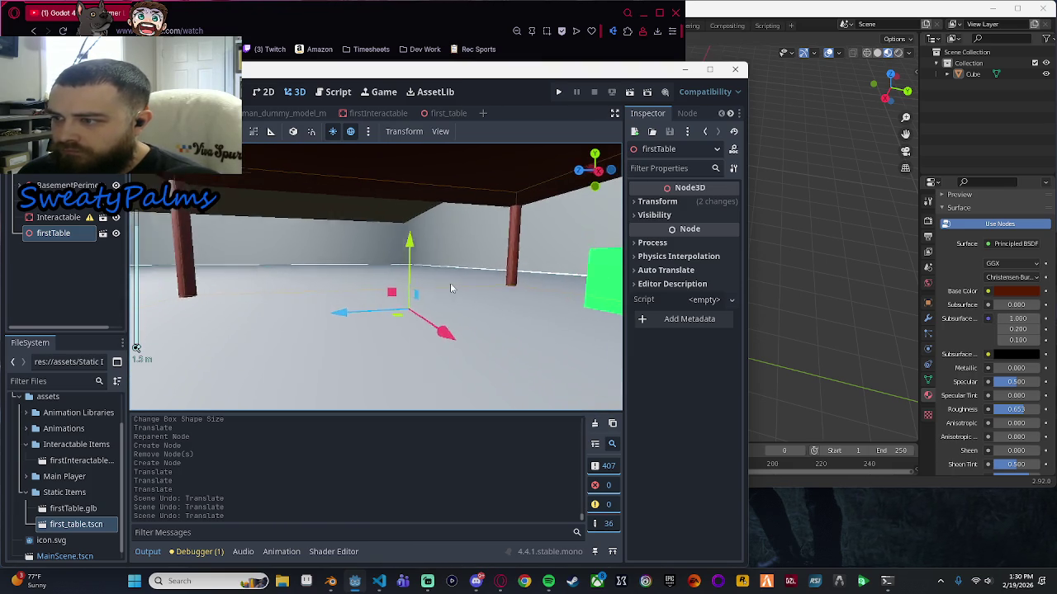
click(594, 170)
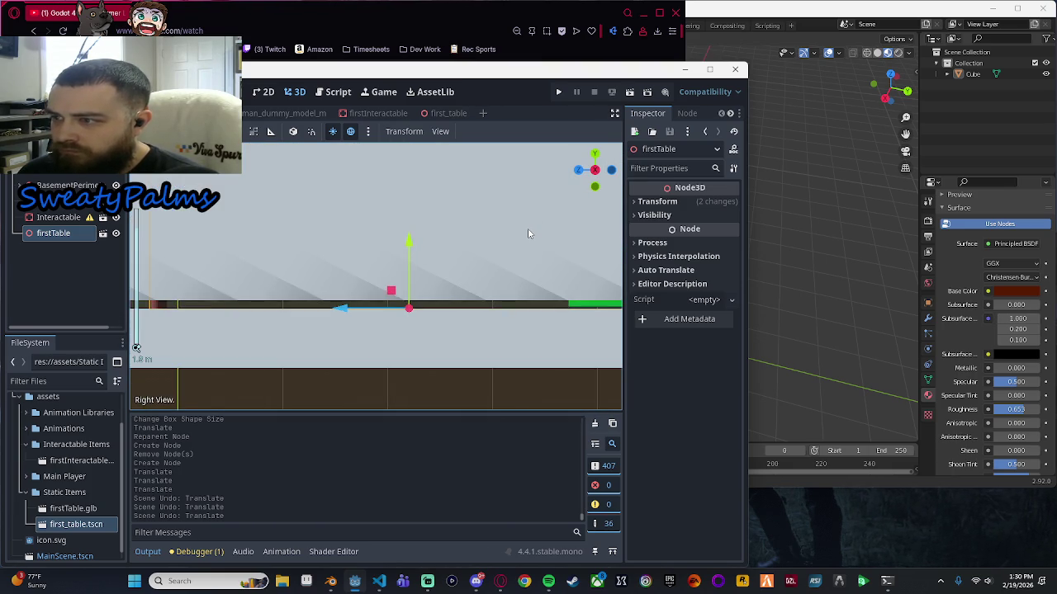
drag(529, 234, 525, 227)
scroll(525, 228, down, 4)
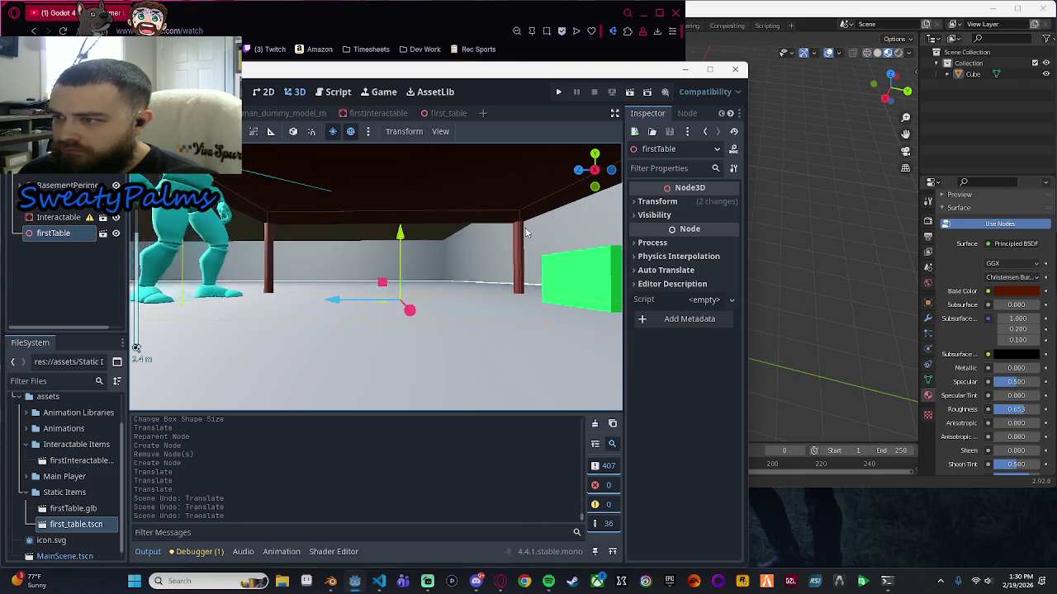
drag(397, 234, 396, 232)
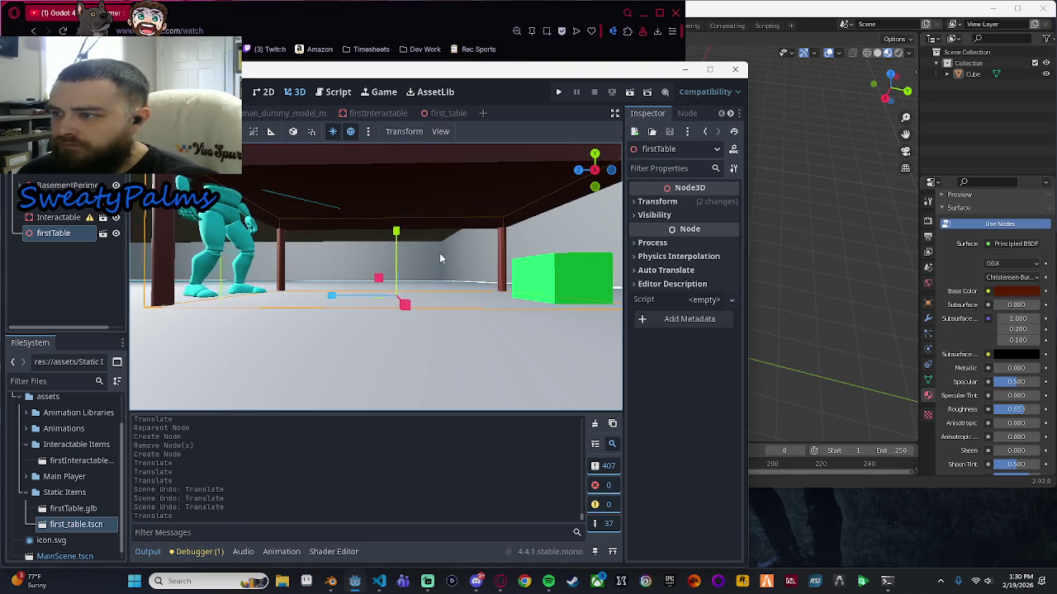
scroll(439, 253, down, 4)
drag(392, 239, 431, 307)
mouse_move(332, 272)
mouse_down()
mouse_move(345, 279)
mouse_move(282, 296)
mouse_up()
Shorten the table's length a little more along Z.
scroll(281, 295, up, 5)
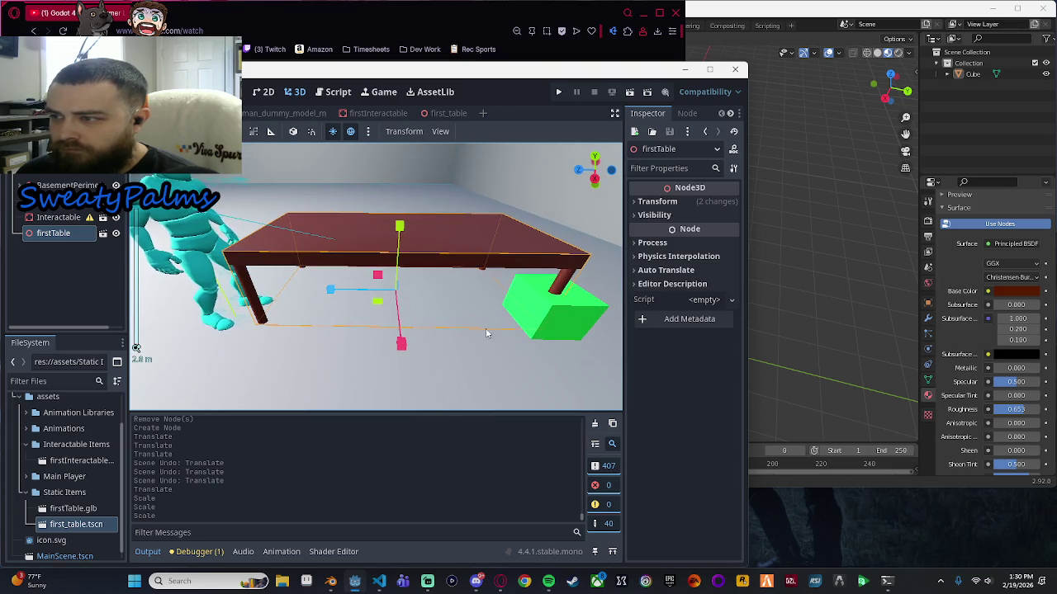
scroll(486, 333, down, 4)
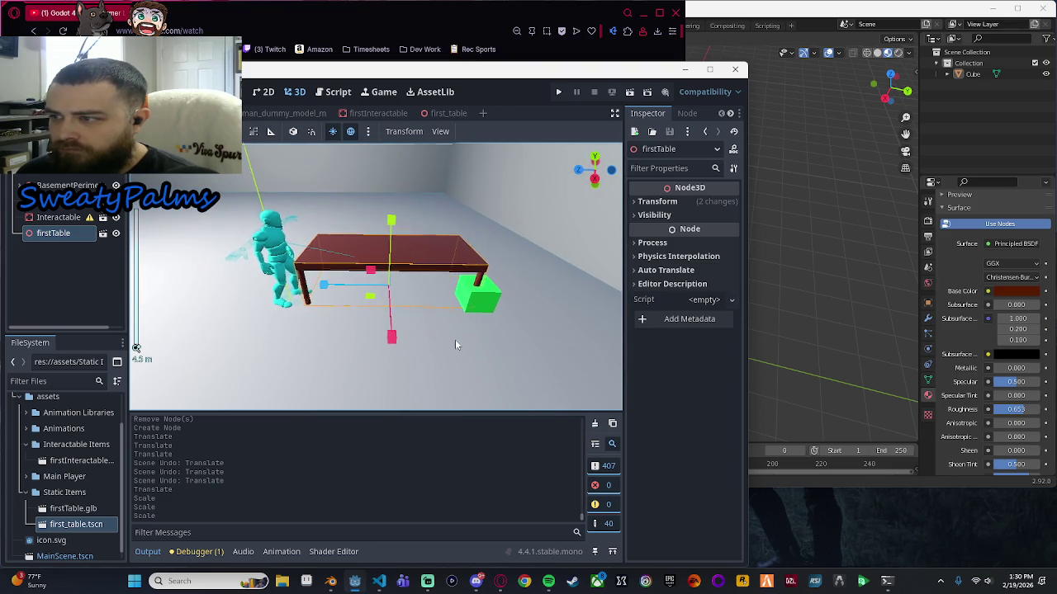
drag(285, 294, 333, 285)
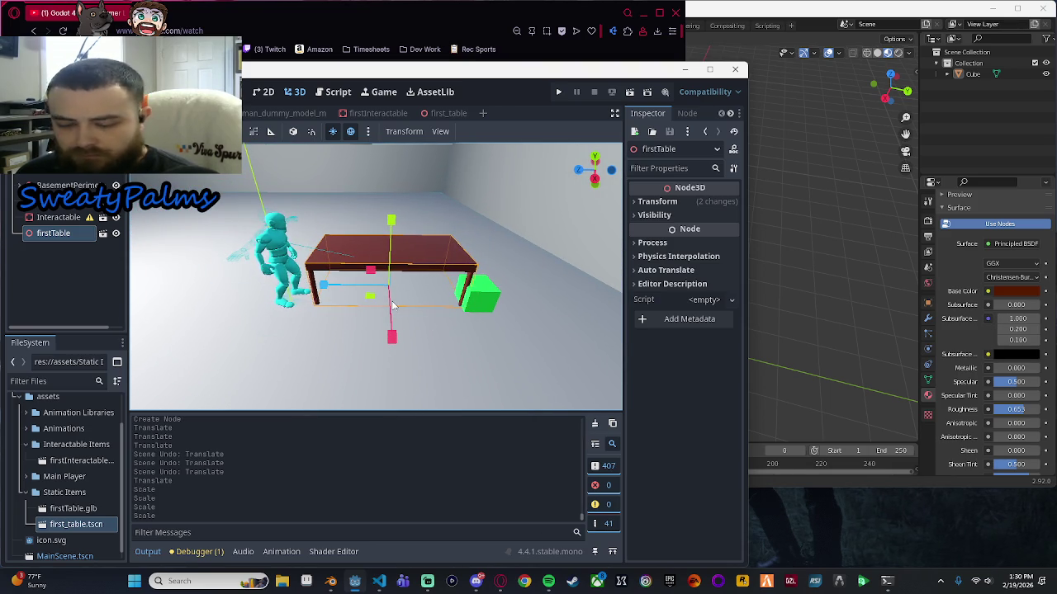
drag(477, 341, 484, 329)
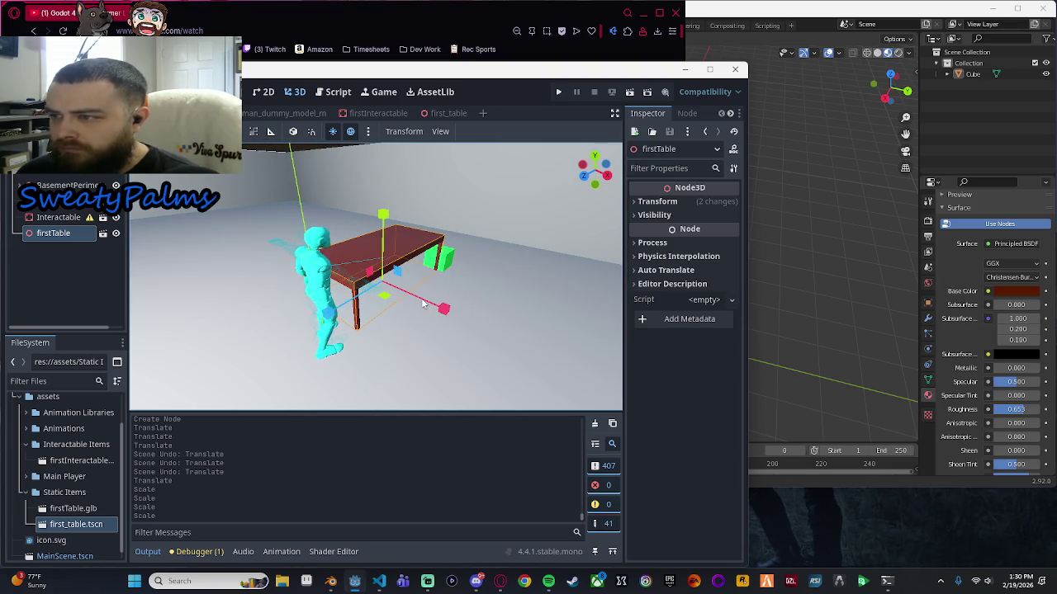
Rotate the table to about 91.3° on Y and shift it to Z -0.5.
key(e)
drag(367, 314, 445, 311)
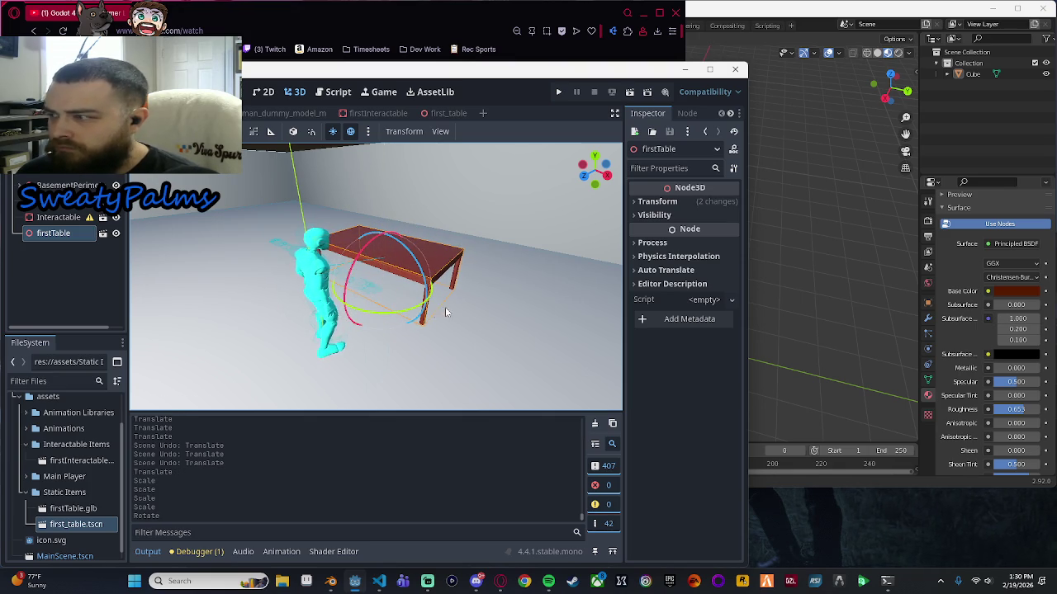
click(657, 201)
drag(380, 313, 400, 314)
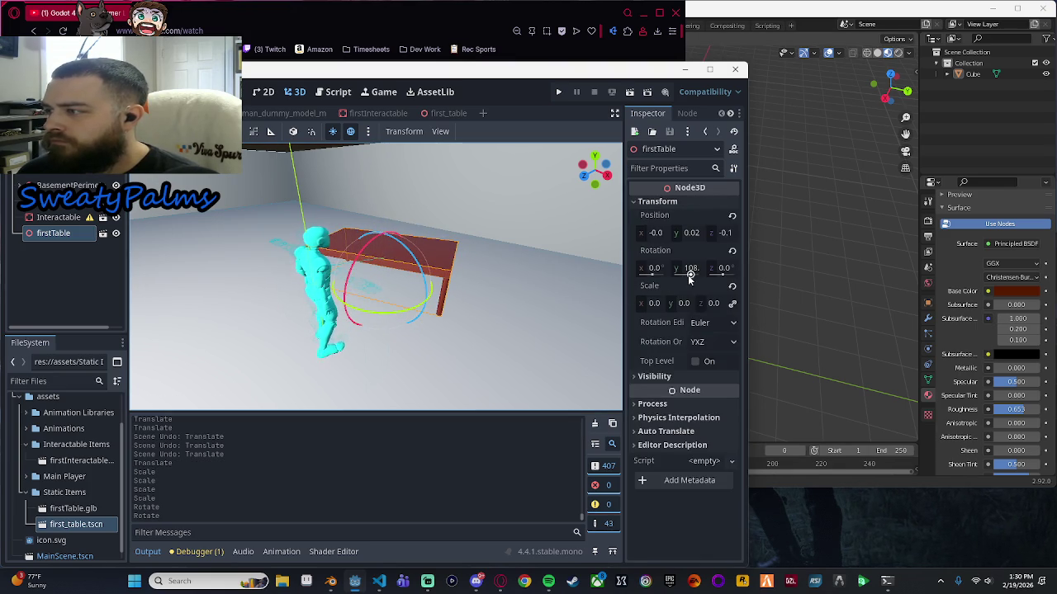
click(689, 276)
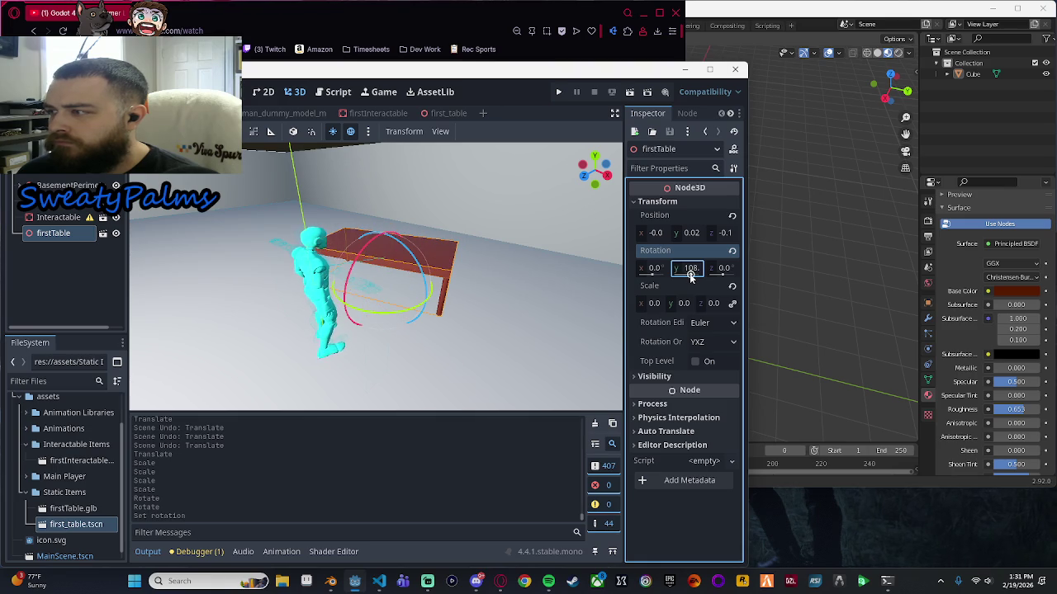
drag(689, 273, 684, 275)
mouse_move(533, 320)
mouse_down()
mouse_move(419, 309)
mouse_move(385, 330)
mouse_move(409, 362)
mouse_move(438, 285)
mouse_up()
mouse_move(405, 328)
mouse_down()
mouse_move(418, 329)
mouse_move(496, 258)
mouse_move(510, 272)
mouse_move(498, 336)
mouse_move(475, 312)
mouse_move(495, 297)
mouse_up()
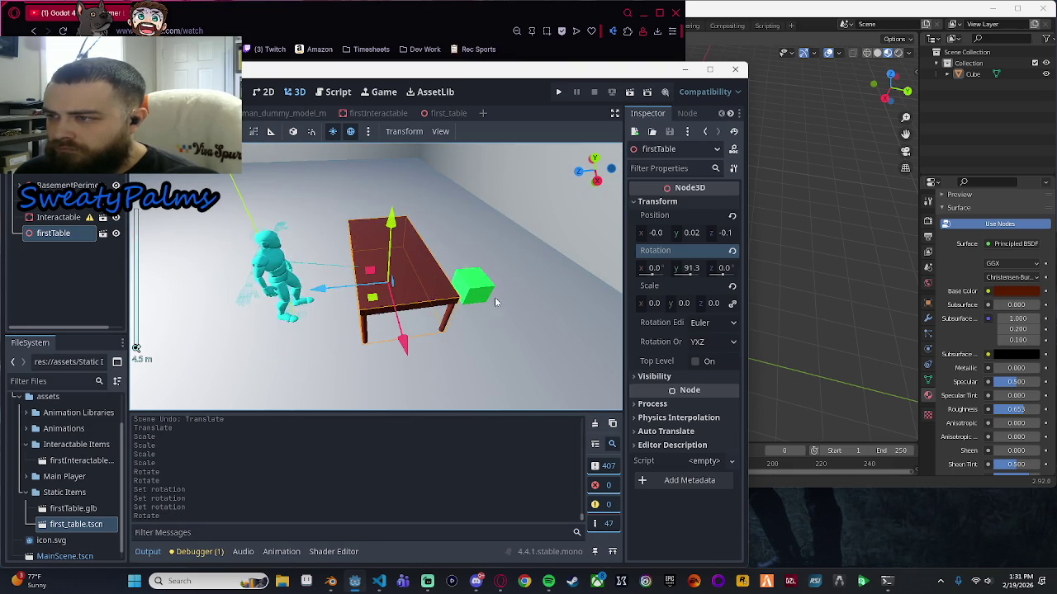
mouse_move(322, 303)
mouse_down()
mouse_move(537, 322)
mouse_move(528, 305)
mouse_move(262, 275)
mouse_move(473, 283)
mouse_up()
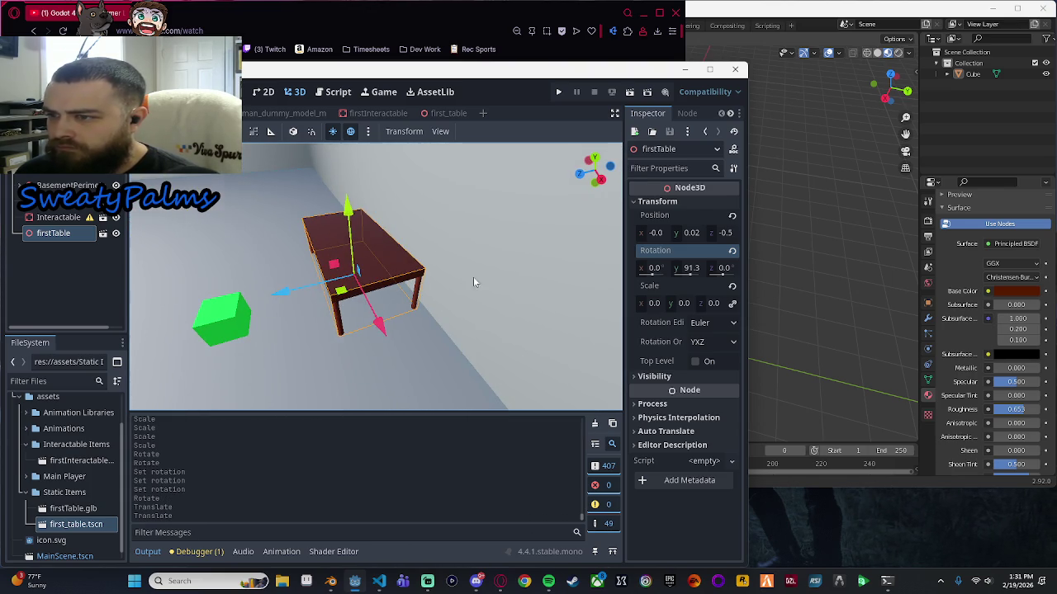
Select the green Interactable cube and move it up onto the tabletop.
click(72, 218)
key(f)
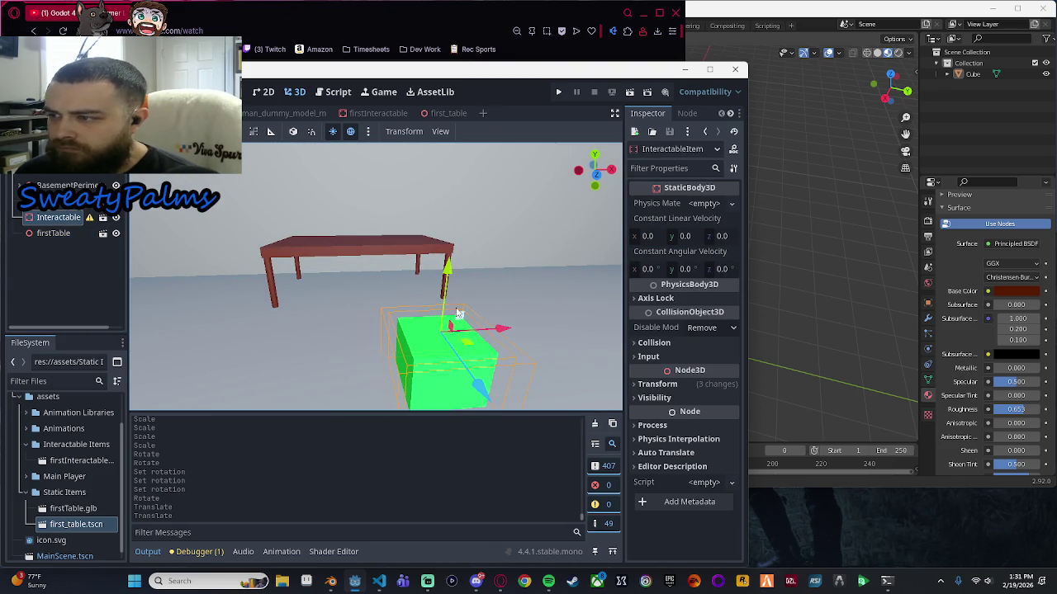
mouse_move(506, 333)
mouse_down()
mouse_move(396, 317)
mouse_move(373, 281)
mouse_up()
drag(364, 202, 367, 169)
mouse_move(429, 248)
mouse_down()
mouse_move(418, 352)
mouse_move(251, 253)
mouse_move(293, 258)
mouse_up()
drag(345, 167, 346, 152)
mouse_move(478, 328)
mouse_down()
mouse_move(472, 337)
mouse_move(571, 304)
mouse_up()
mouse_move(514, 275)
mouse_down()
mouse_move(490, 288)
mouse_move(475, 280)
mouse_up()
Scale the cube down to fit the table, undo a stray move, and deselect it.
drag(373, 222, 376, 219)
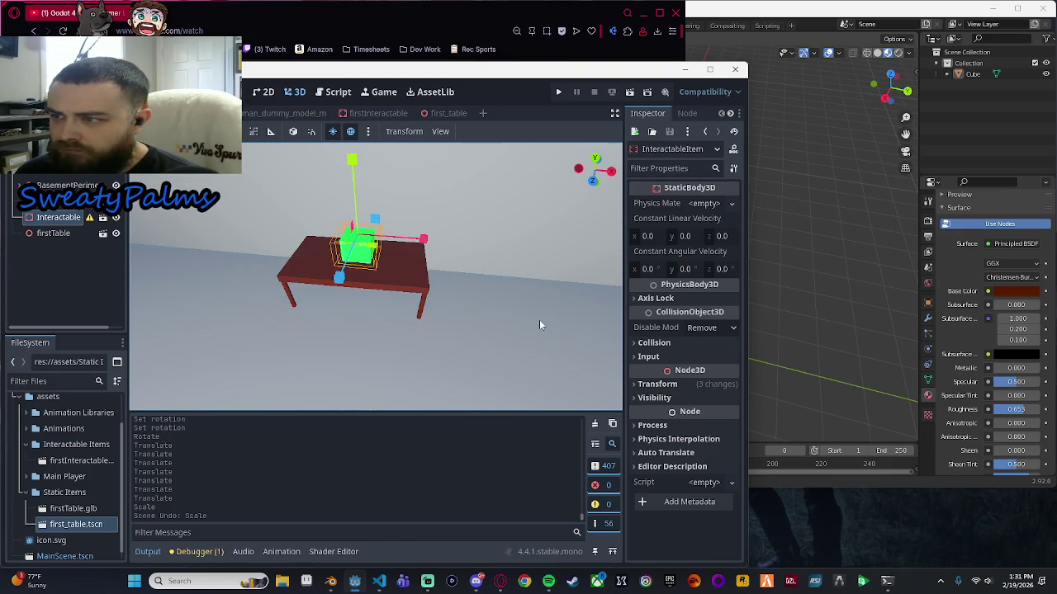
scroll(517, 286, up, 4)
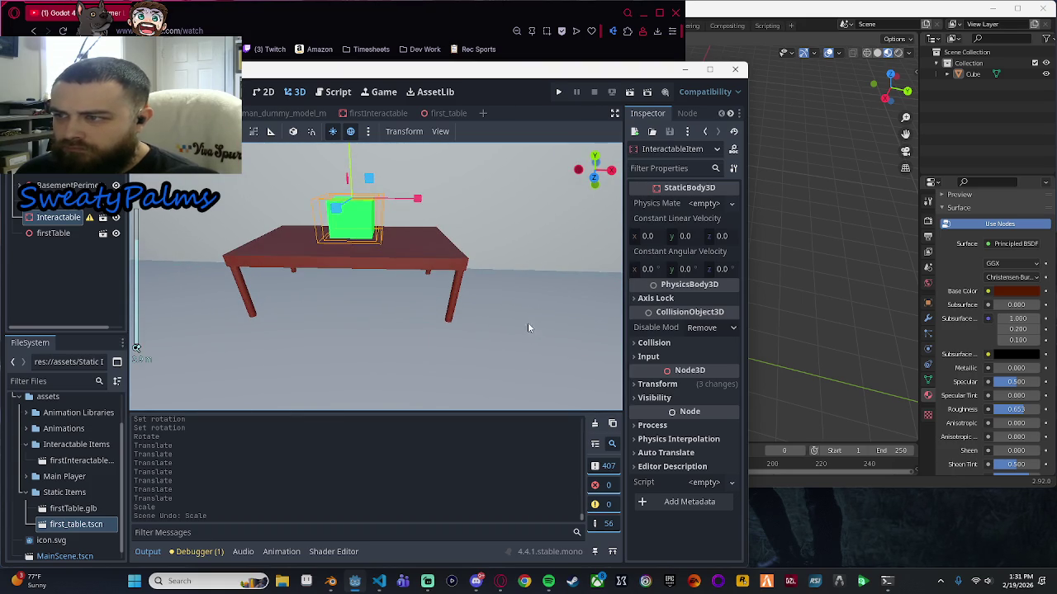
drag(529, 327, 525, 312)
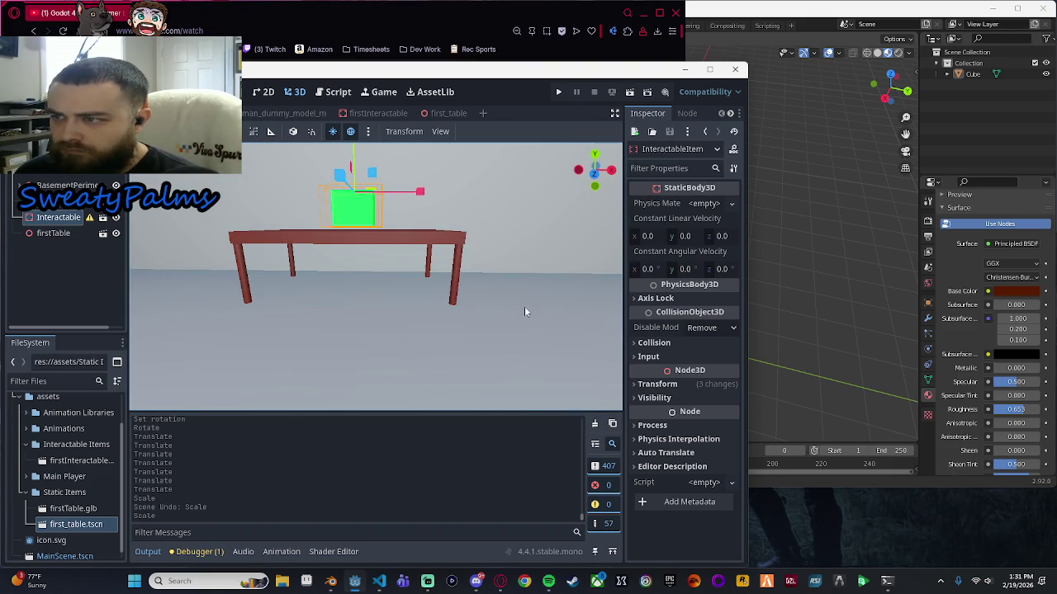
key(e)
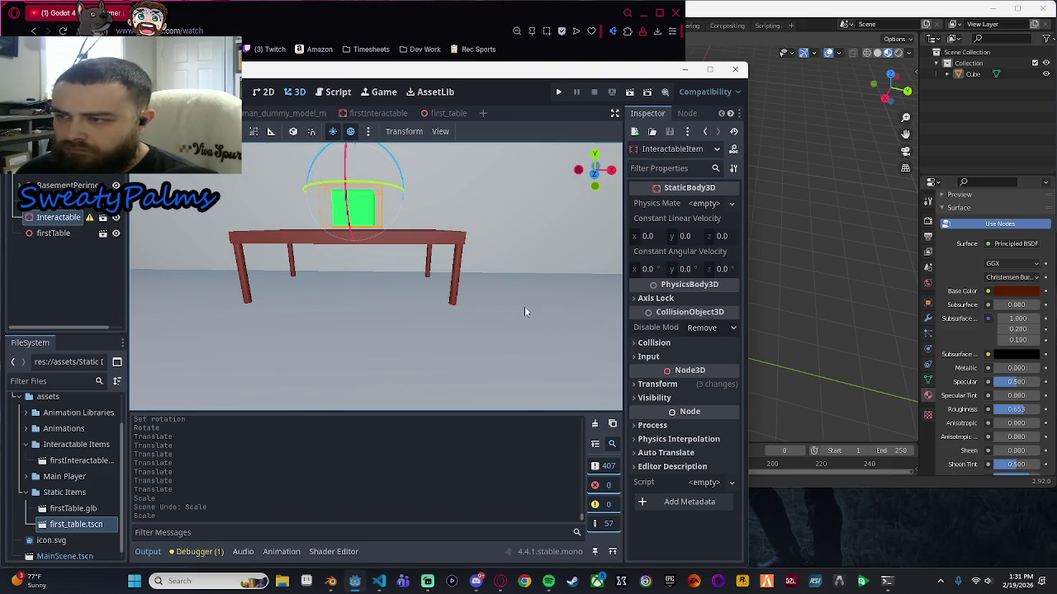
key(w)
scroll(524, 312, down, 2)
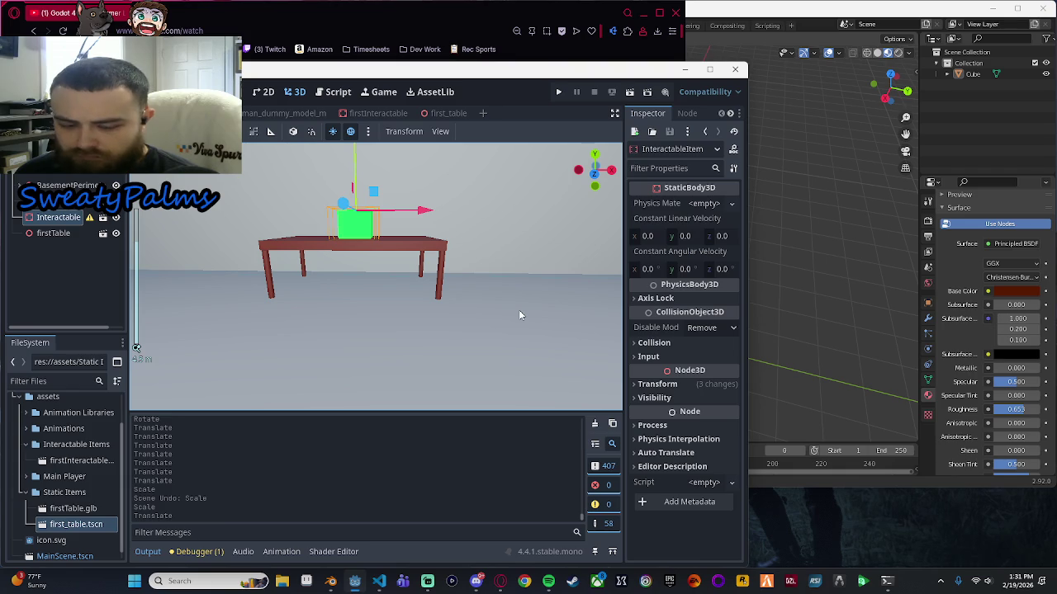
key(ctrl+z)
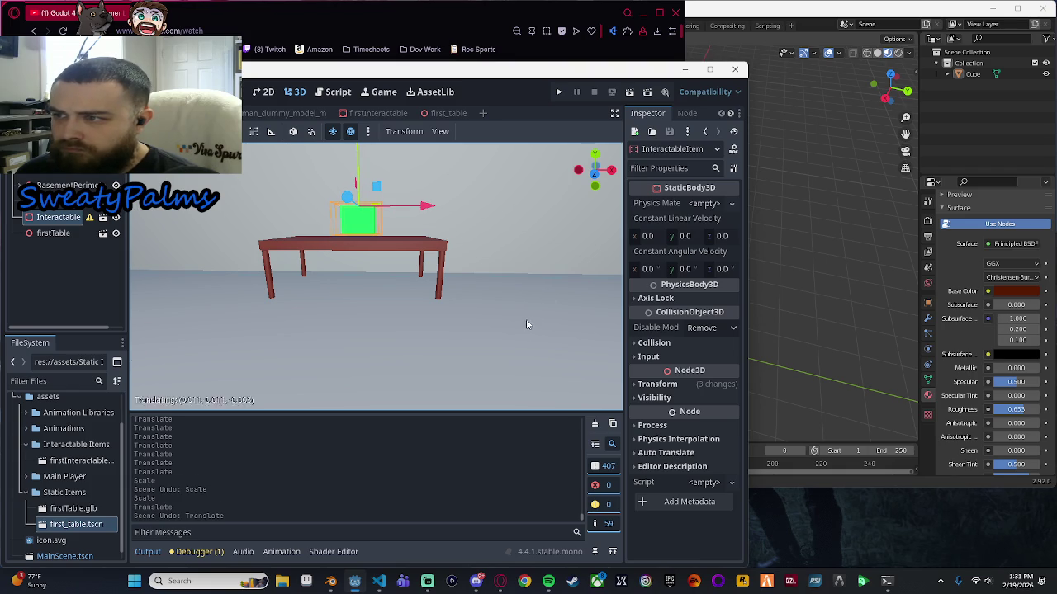
key(ctrl+z)
mouse_move(550, 288)
mouse_down()
mouse_move(469, 317)
mouse_move(469, 327)
mouse_up()
click(73, 262)
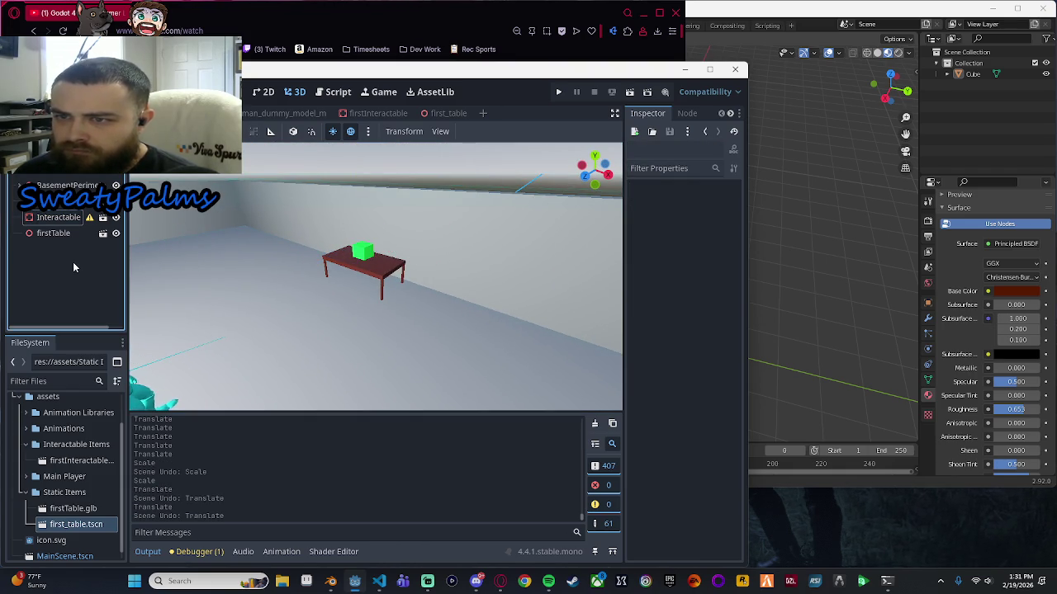
Run the game with F5 and walk the character to and around the table.
key(F5)
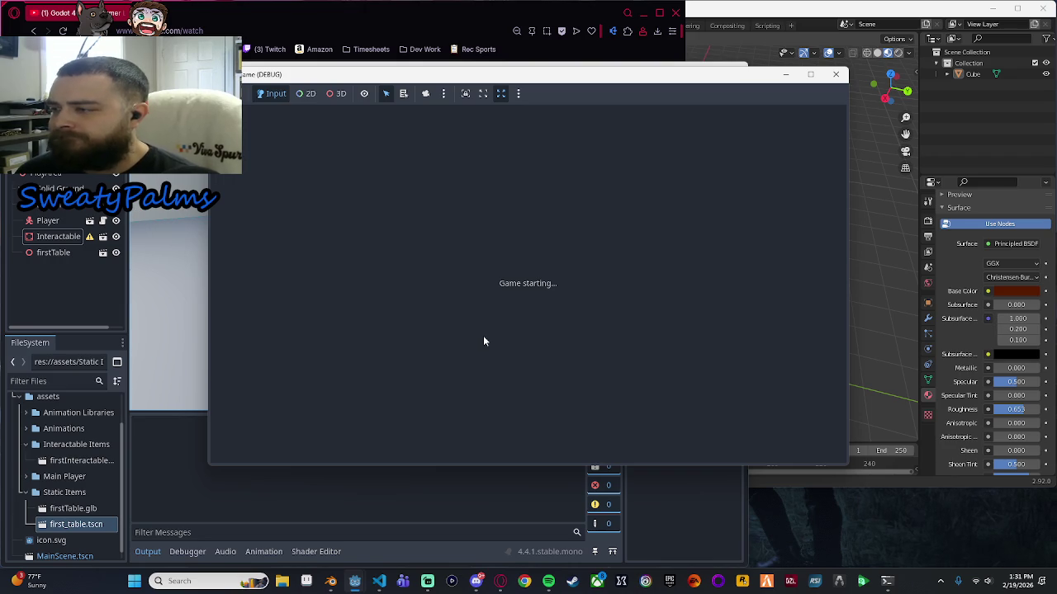
key(w)
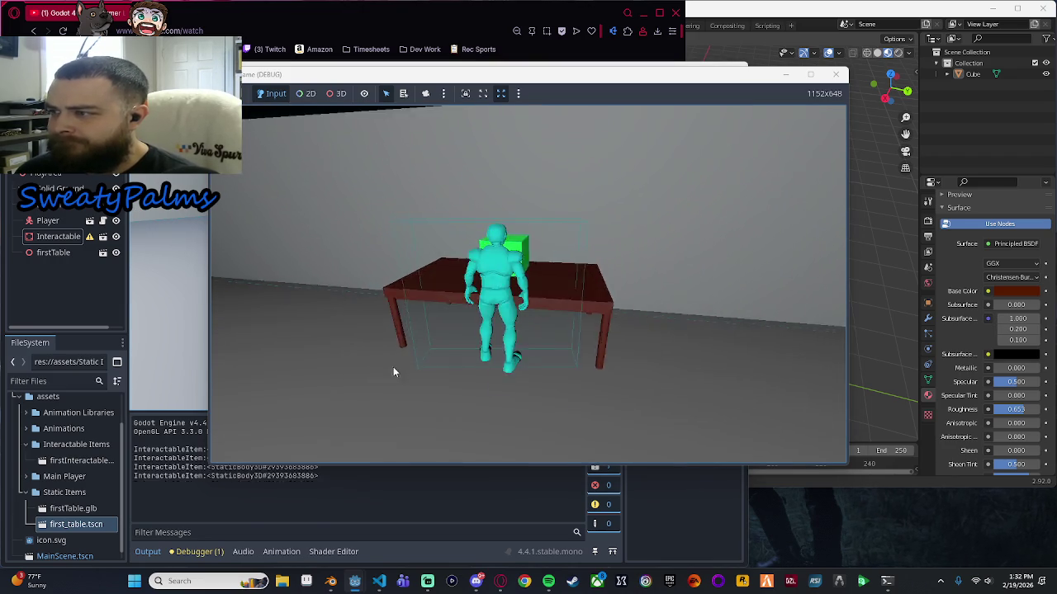
key(s)
key(w)
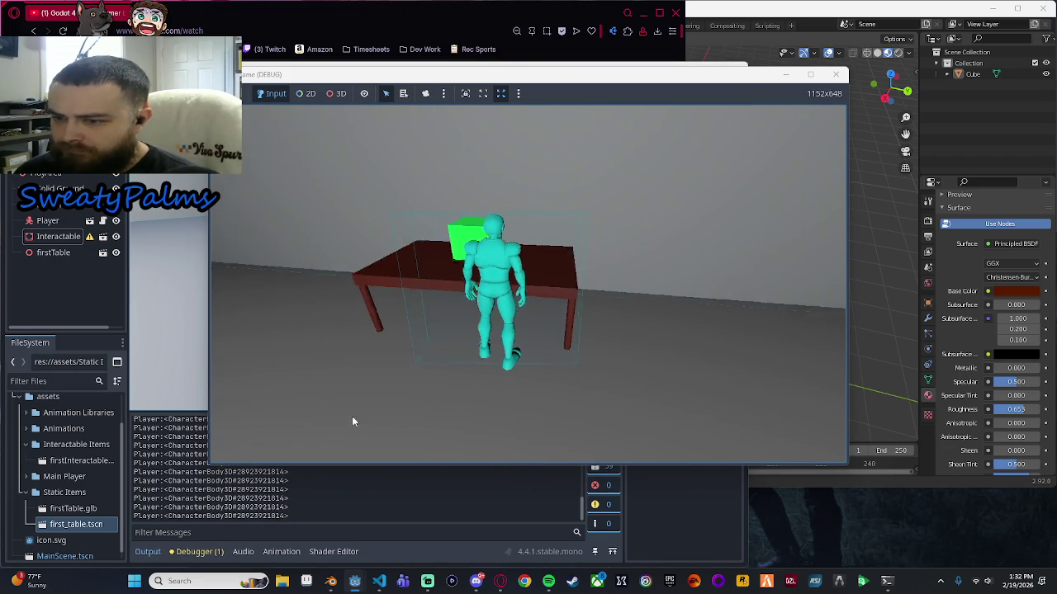
key(w)
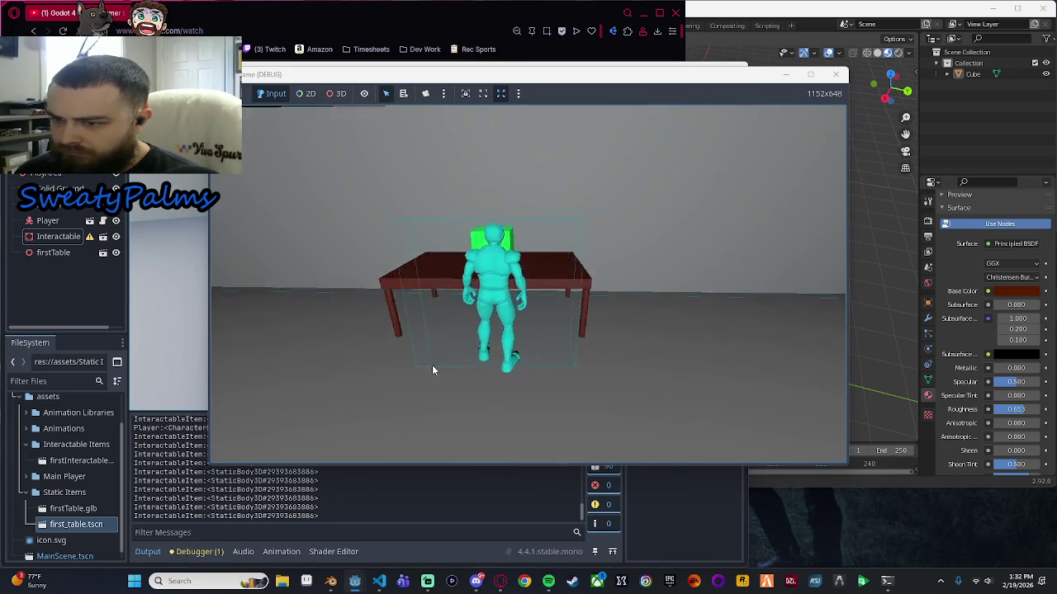
key(s)
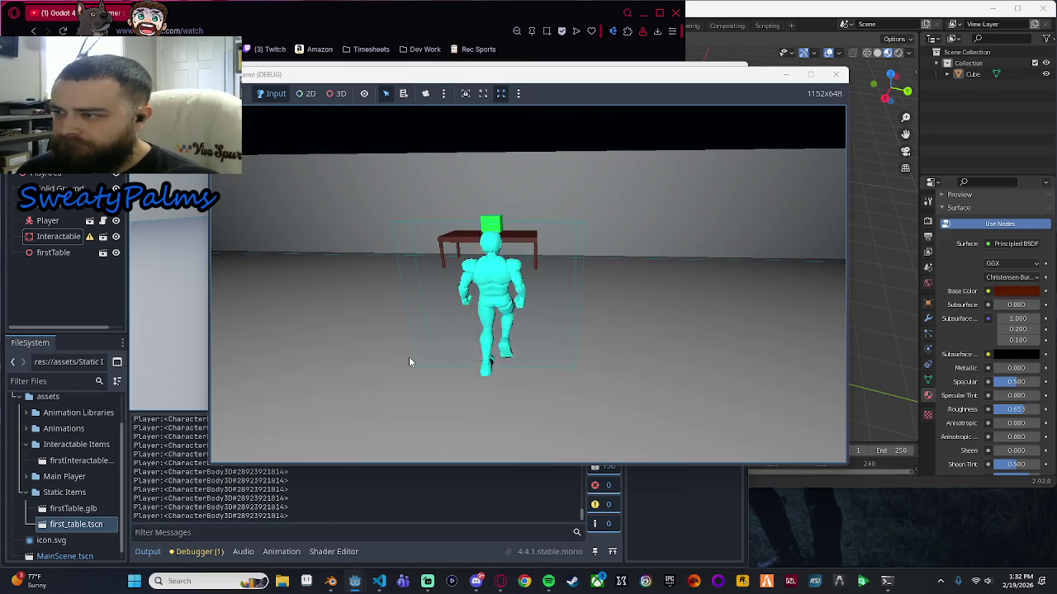
Close the running game and view the character beside the table in the editor.
click(836, 74)
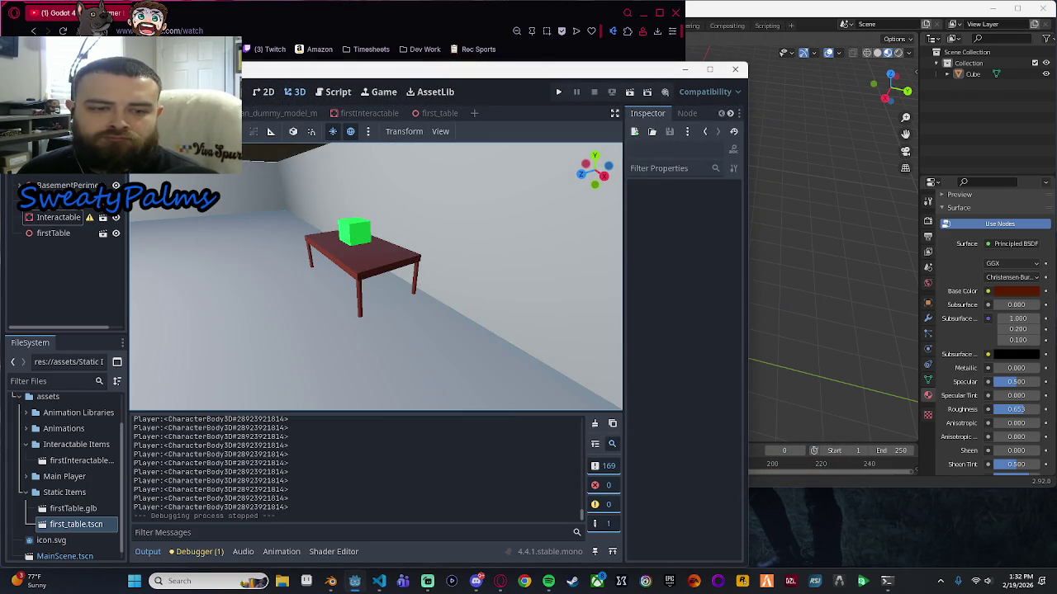
scroll(404, 312, down, 3)
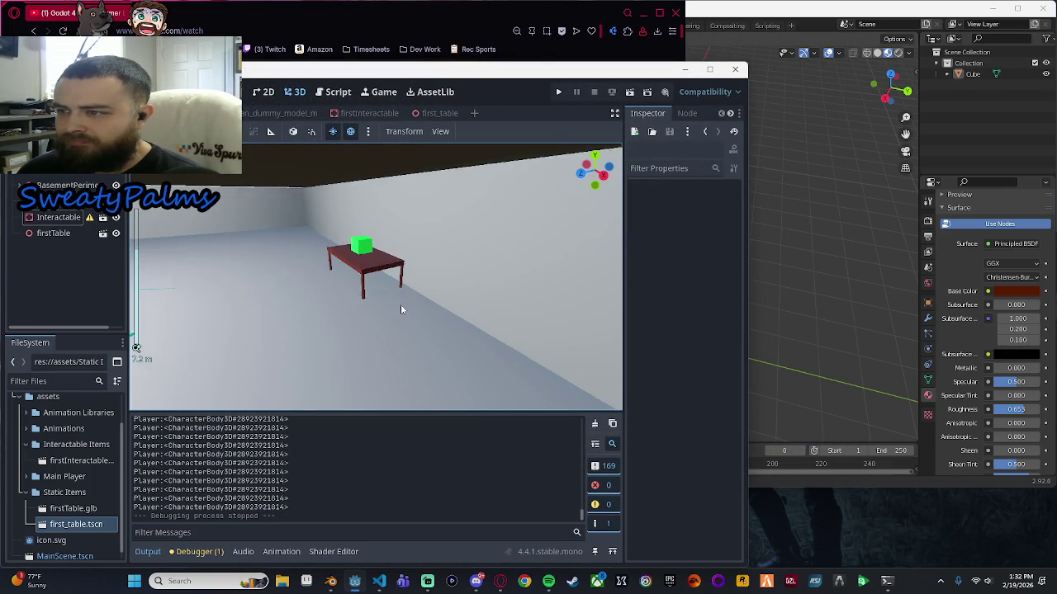
mouse_move(484, 302)
mouse_down()
mouse_move(432, 297)
mouse_move(580, 264)
mouse_move(443, 292)
mouse_move(457, 278)
mouse_up()
scroll(402, 281, down, 3)
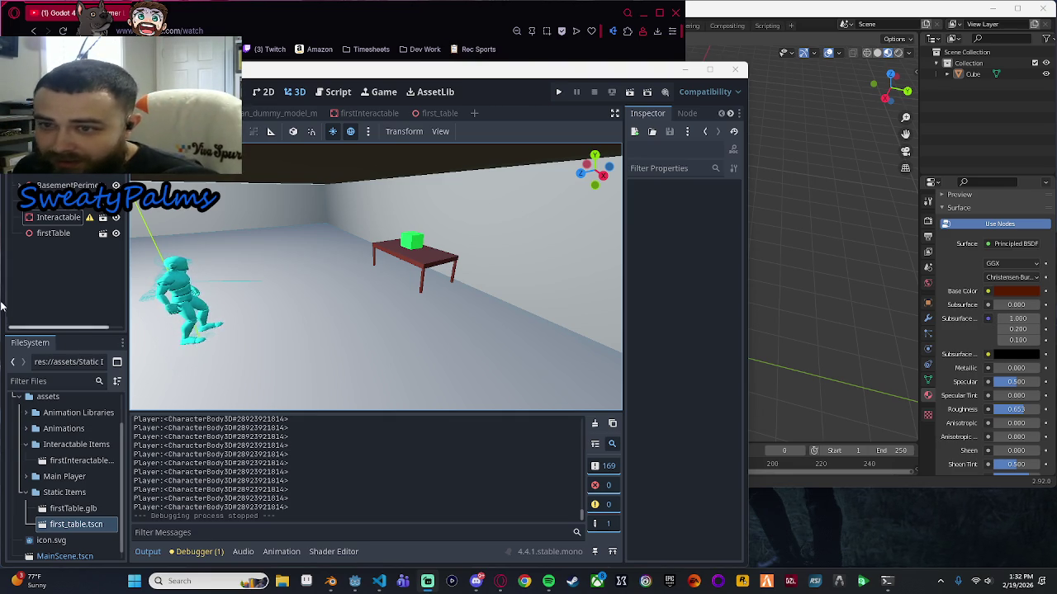
scroll(478, 303, up, 3)
scroll(436, 289, down, 3)
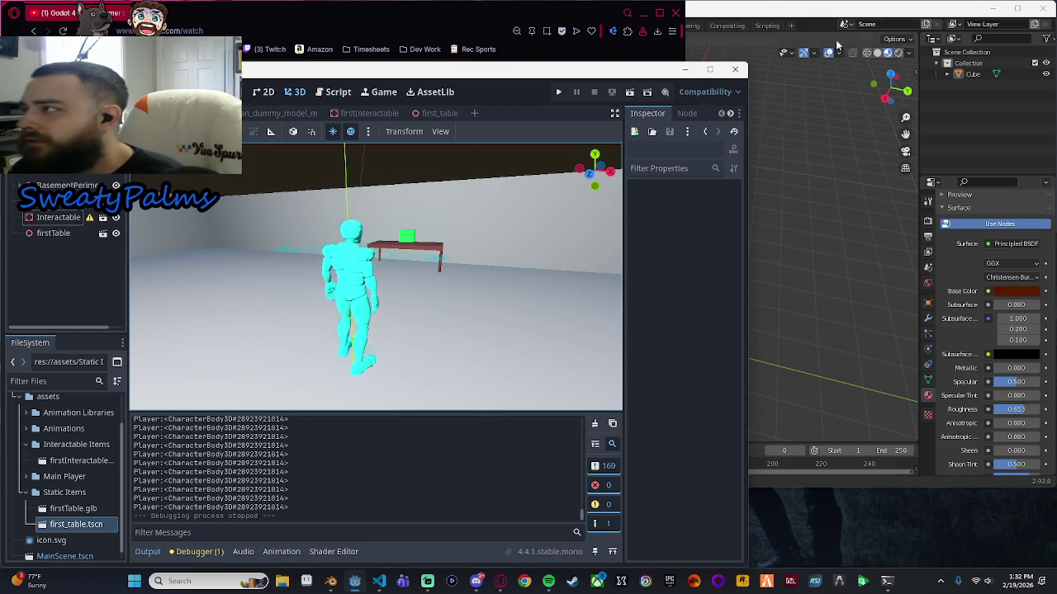
click(767, 78)
mouse_move(730, 285)
mouse_down()
mouse_move(736, 258)
mouse_move(725, 281)
mouse_up()
click(258, 112)
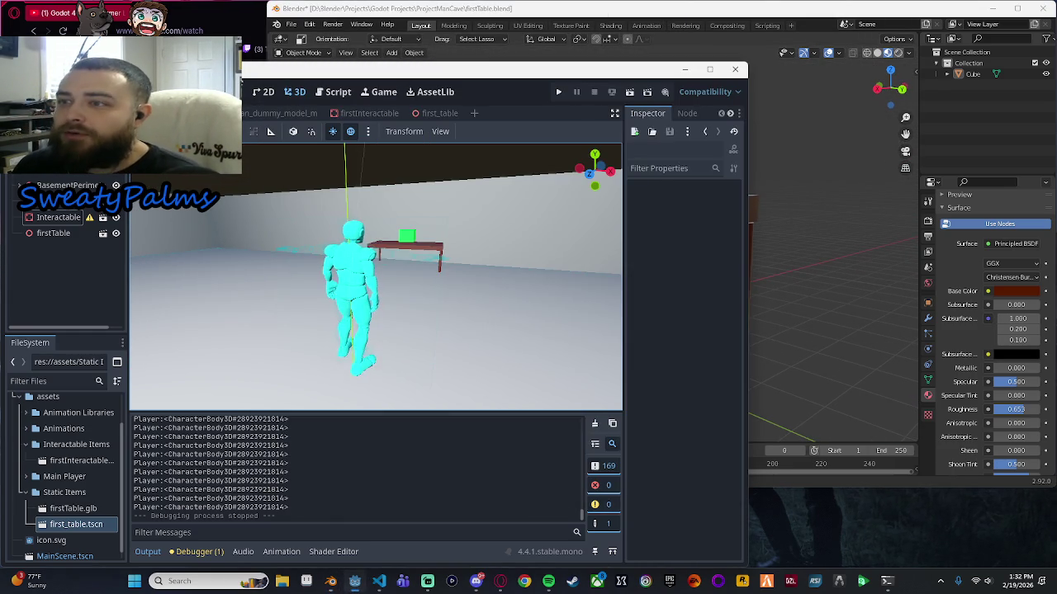
scroll(471, 271, down, 3)
scroll(409, 288, up, 3)
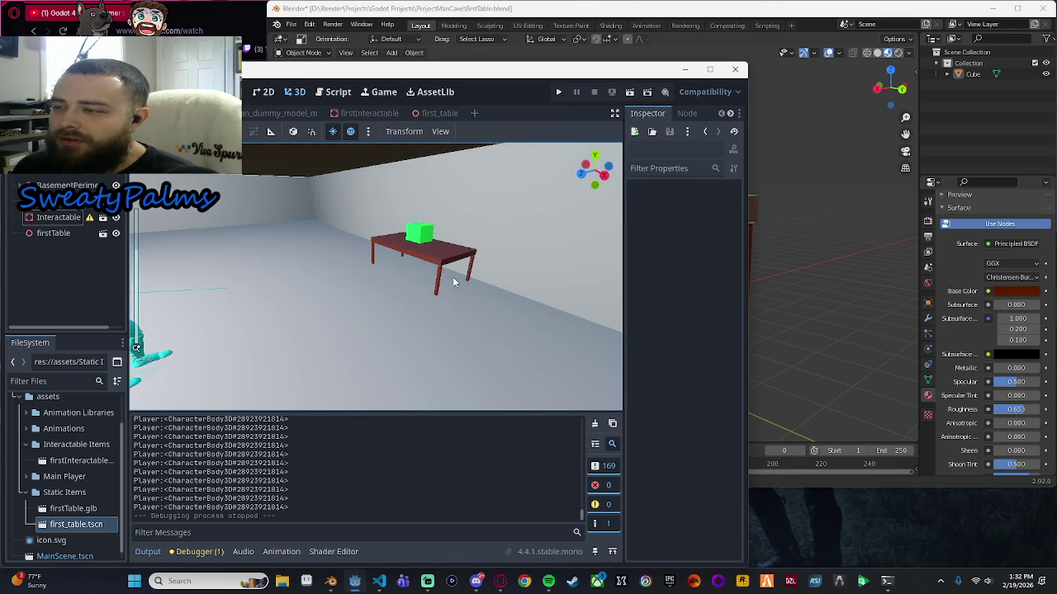
scroll(428, 293, down, 5)
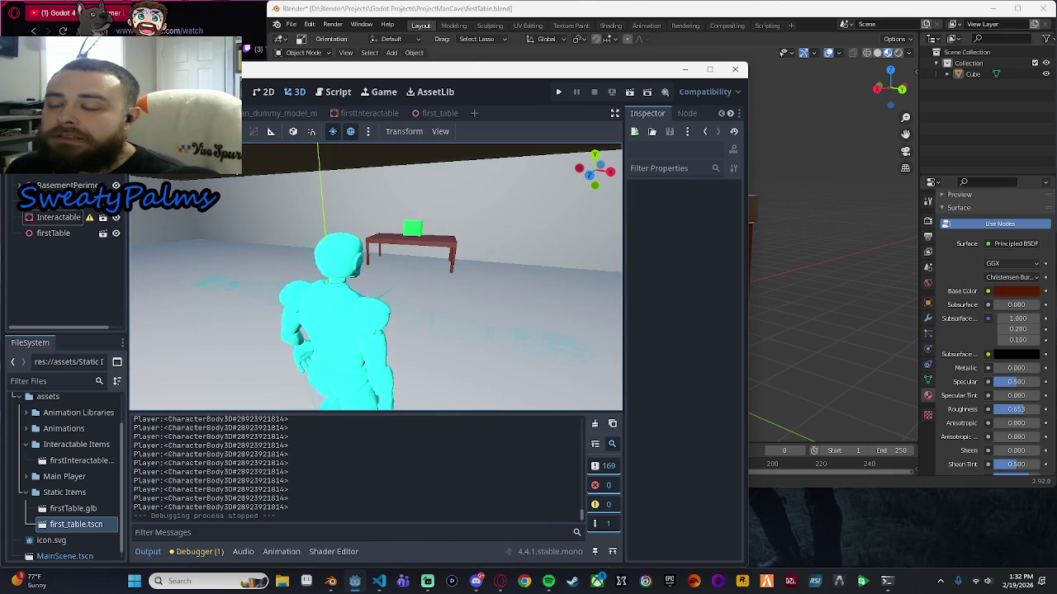
click(852, 254)
key(alt+Tab)
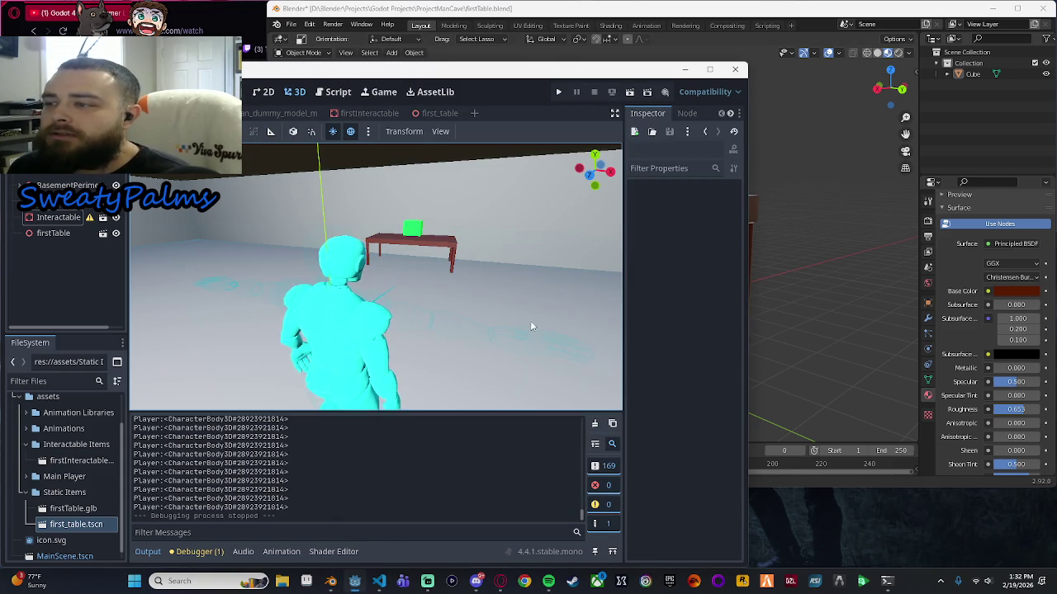
scroll(484, 292, down, 2)
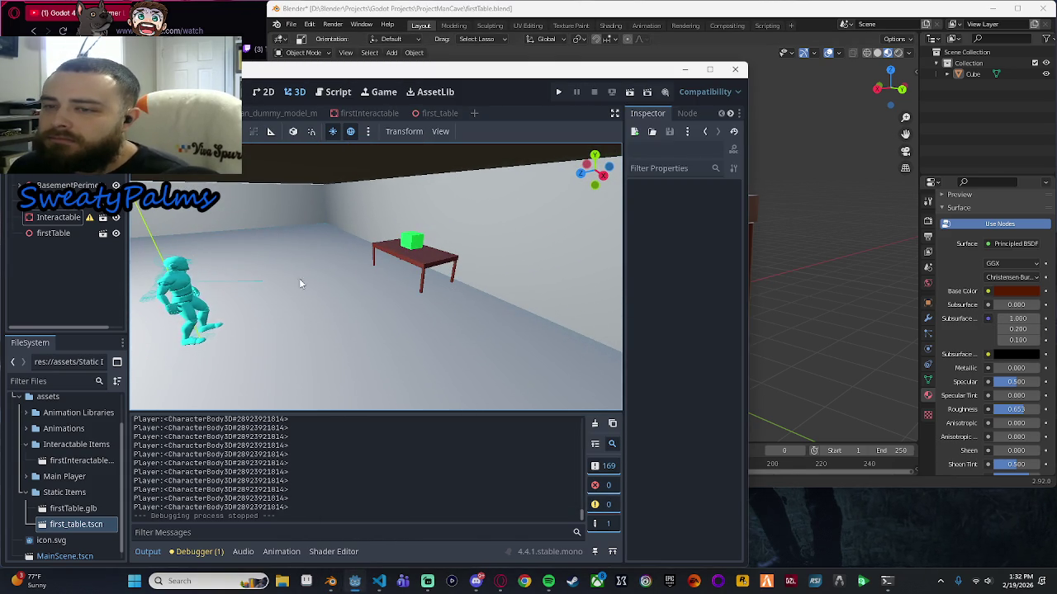
click(103, 217)
key(ctrl+shift+Tab)
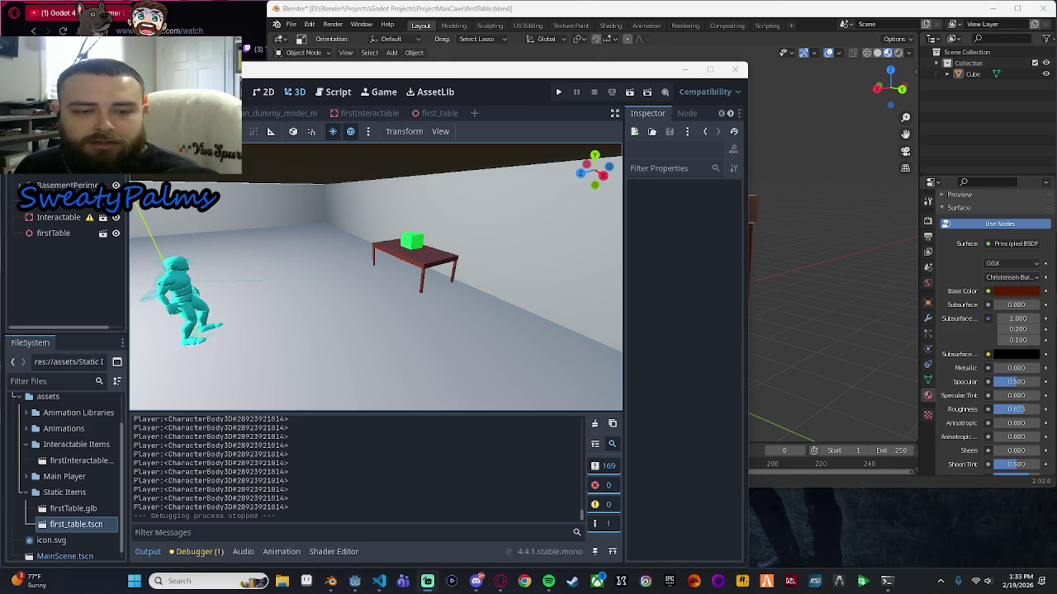
scroll(448, 308, down, 5)
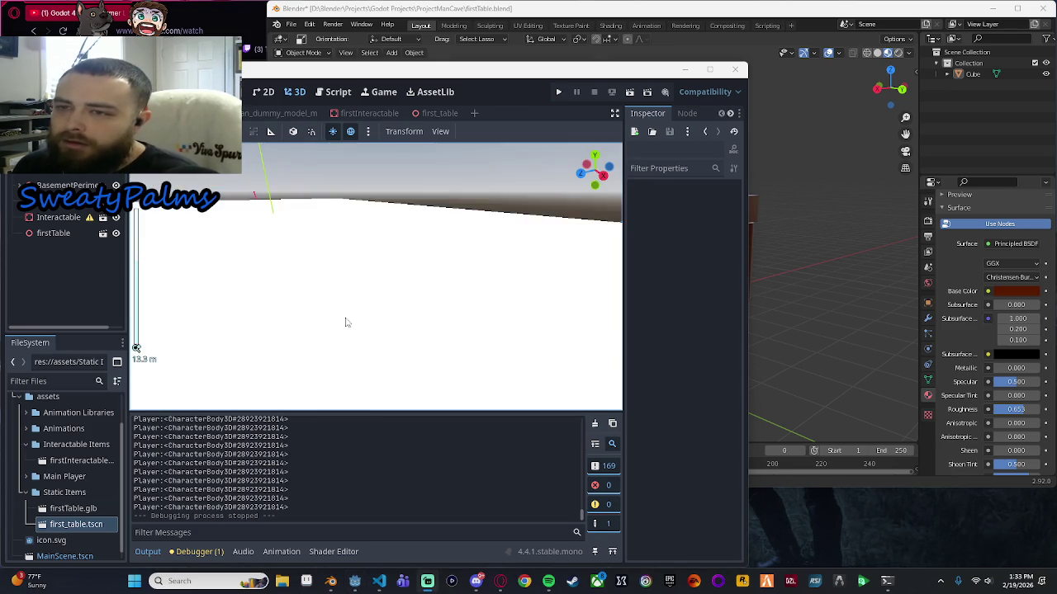
scroll(392, 313, up, 3)
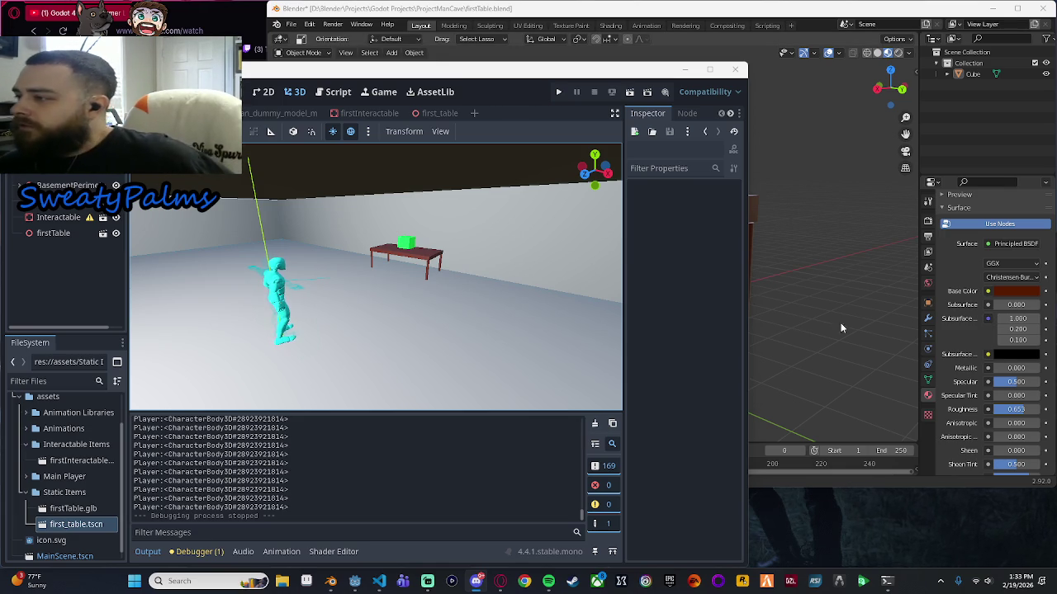
click(242, 5)
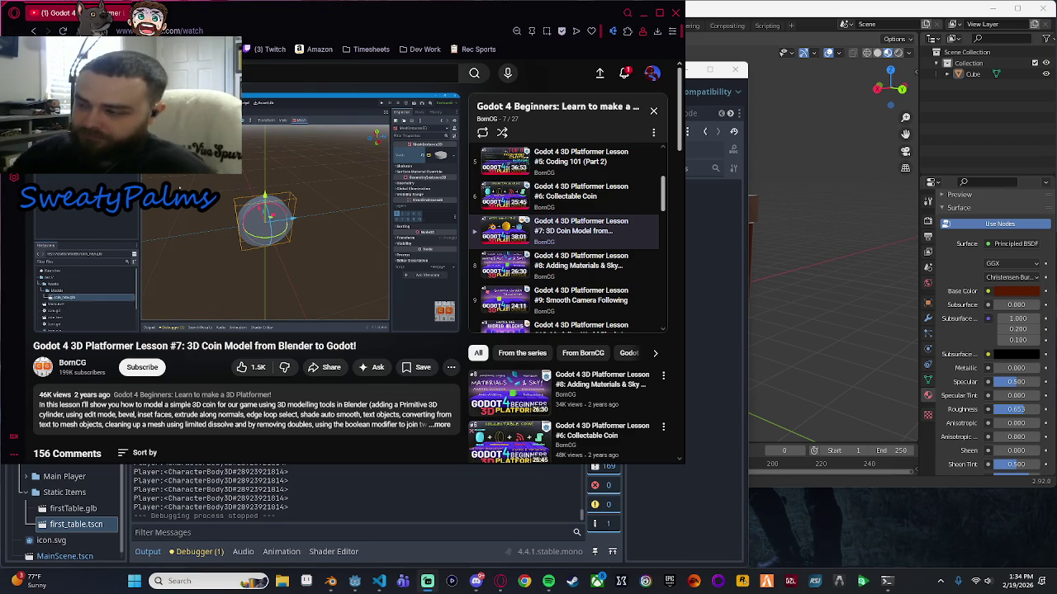
Bring the Godot editor in front of the browser and focus the basement scene view.
click(711, 520)
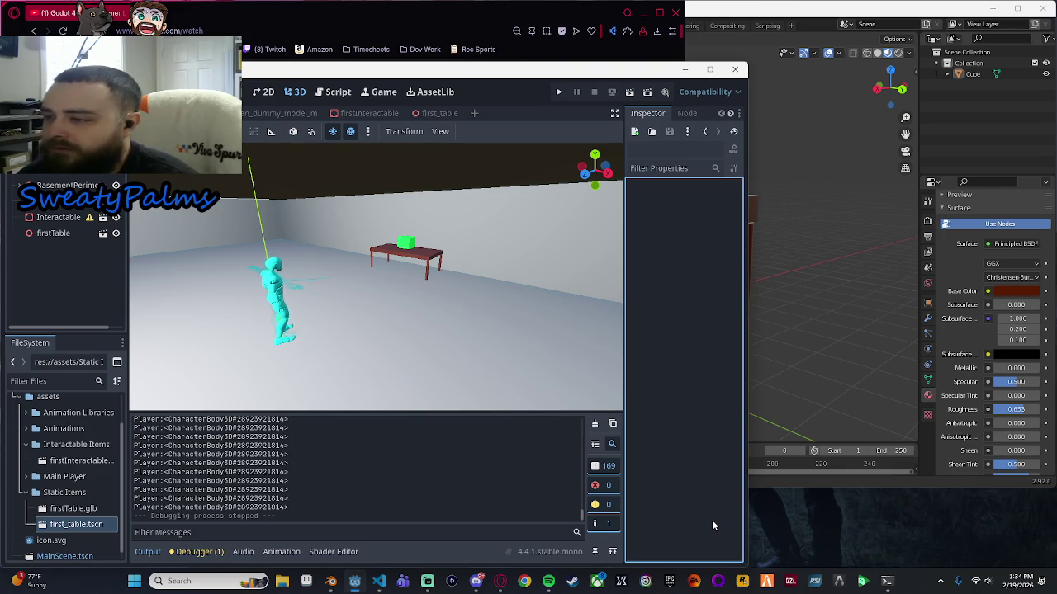
click(314, 277)
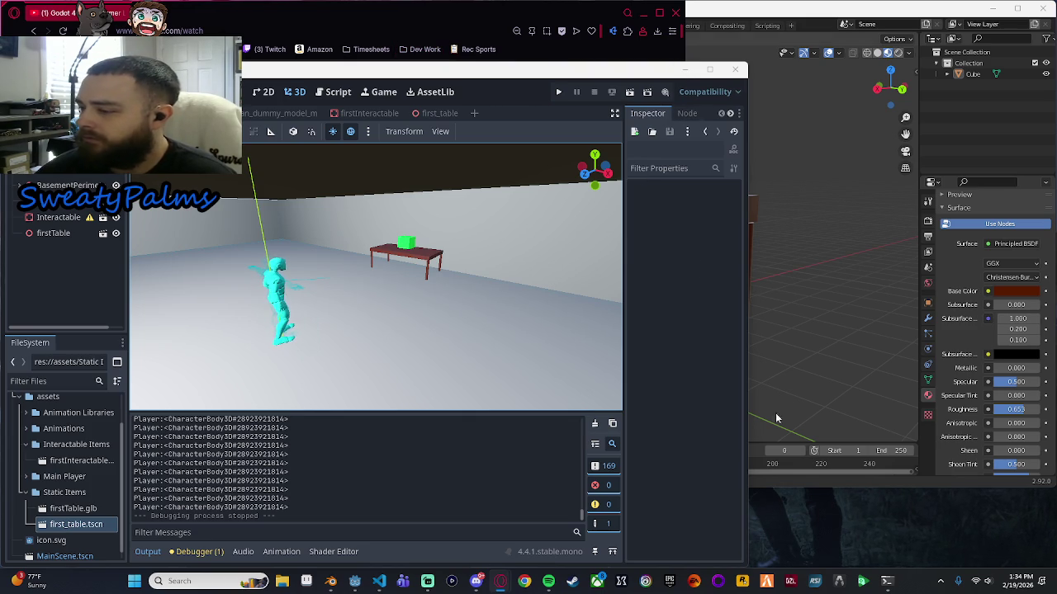
Cycle the taskbar windows from Blender and Godot to the VS Code player script.
click(339, 586)
click(354, 581)
click(379, 581)
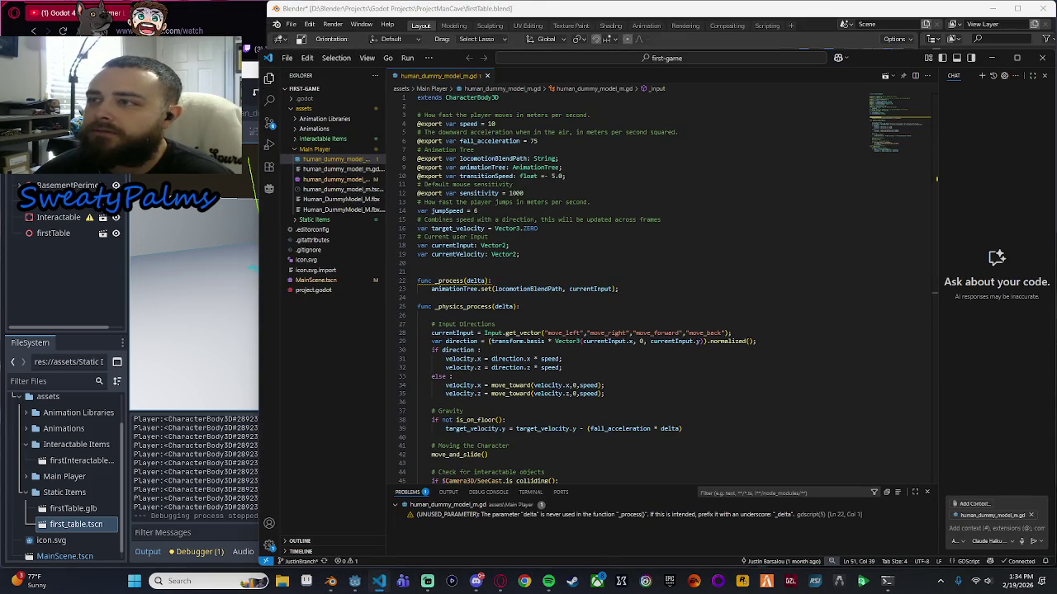
Switch past the Blender table model window back to VS Code.
key(alt+Tab)
click(510, 51)
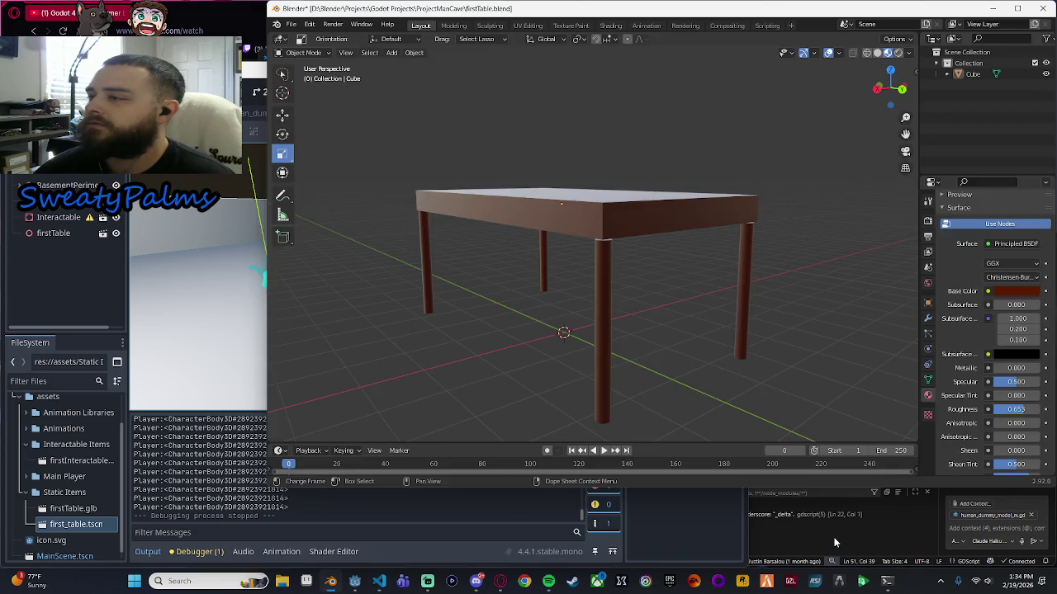
click(835, 542)
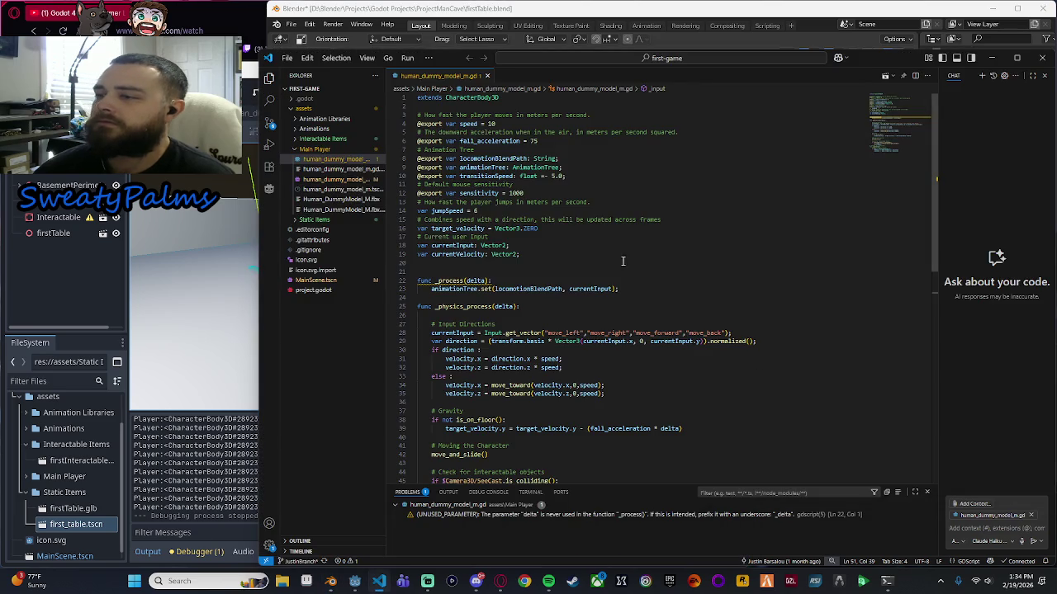
Review the Source Control list of changed project files, then return to the browser.
click(269, 123)
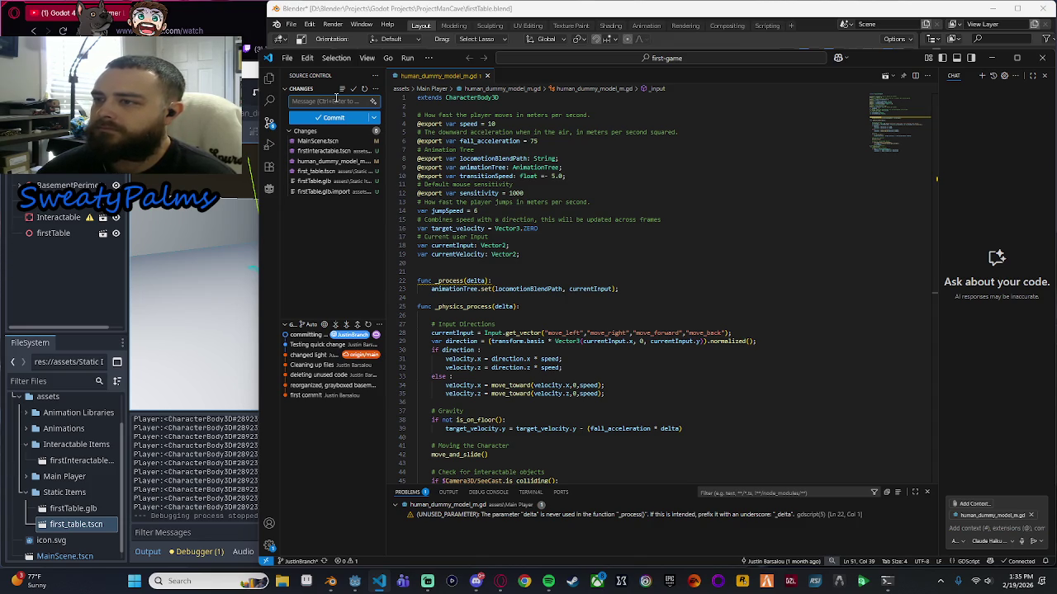
scroll(458, 245, down, 10)
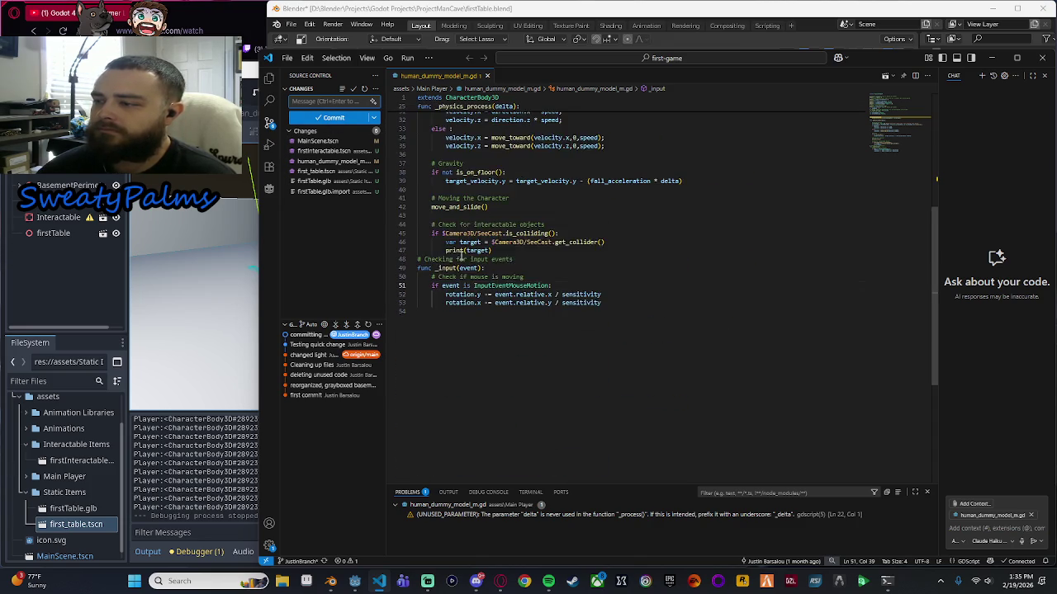
scroll(474, 266, up, 10)
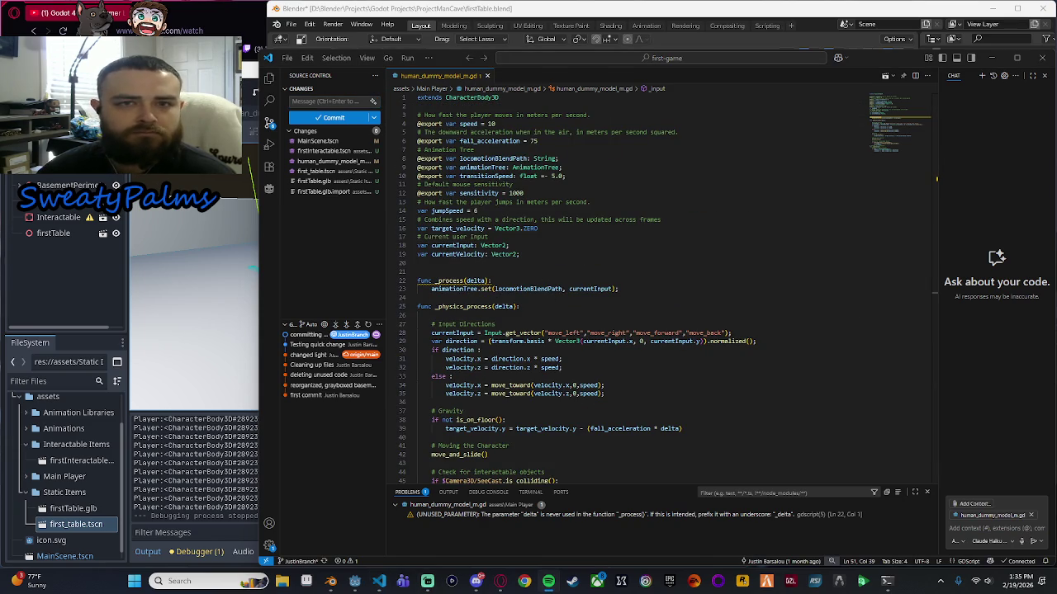
key(alt+Tab)
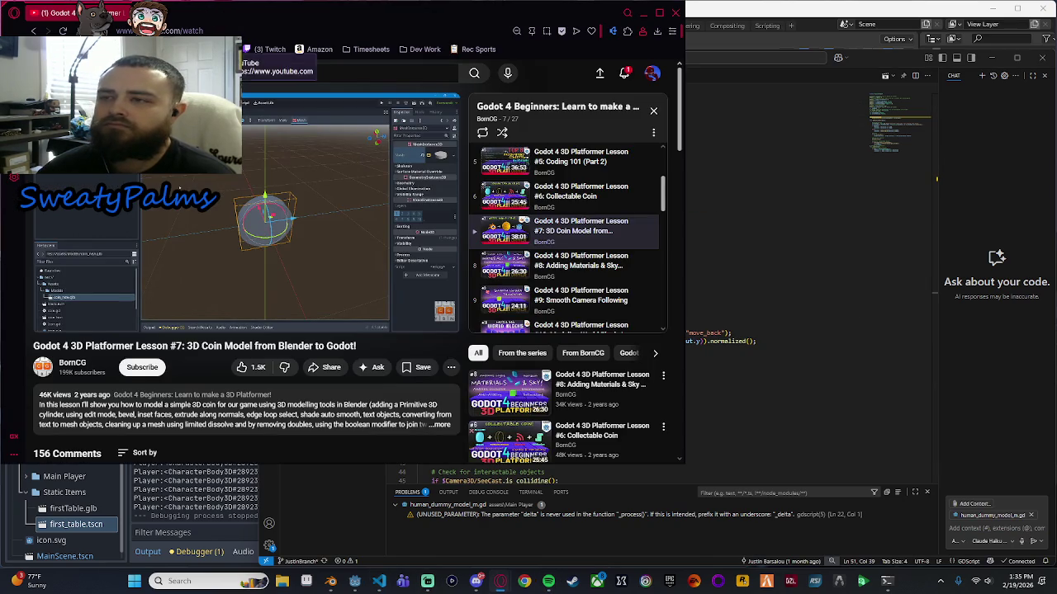
Load the YouTube home feed and close the continue-watching mini player.
key(F5)
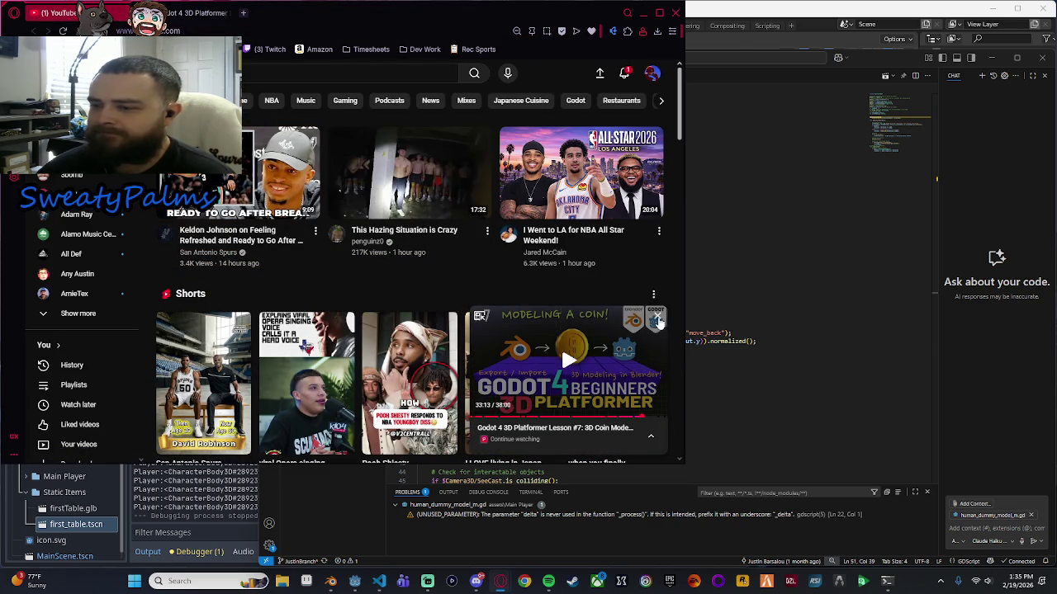
click(657, 317)
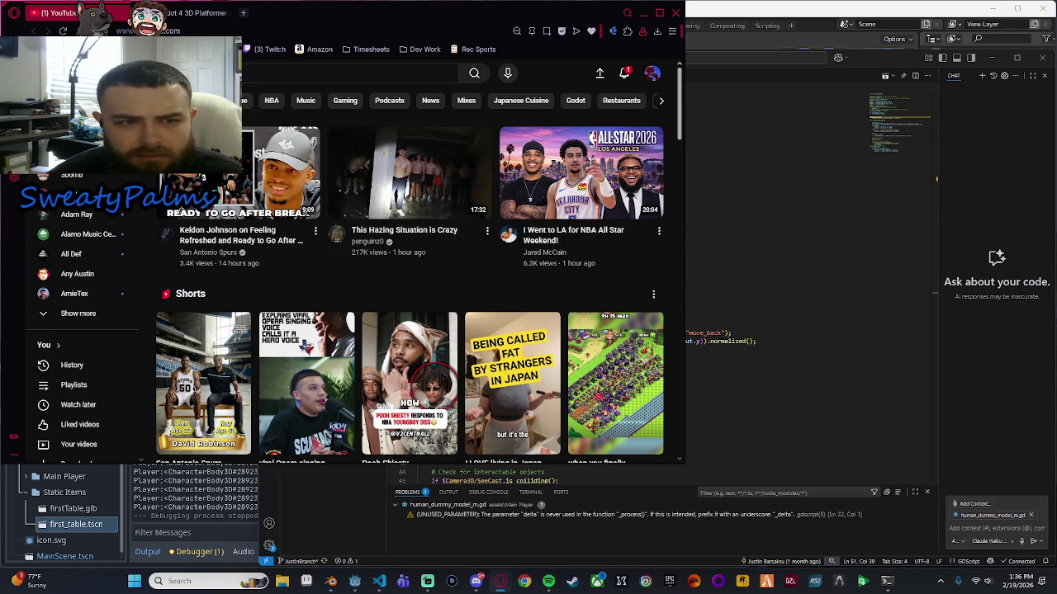
click(281, 581)
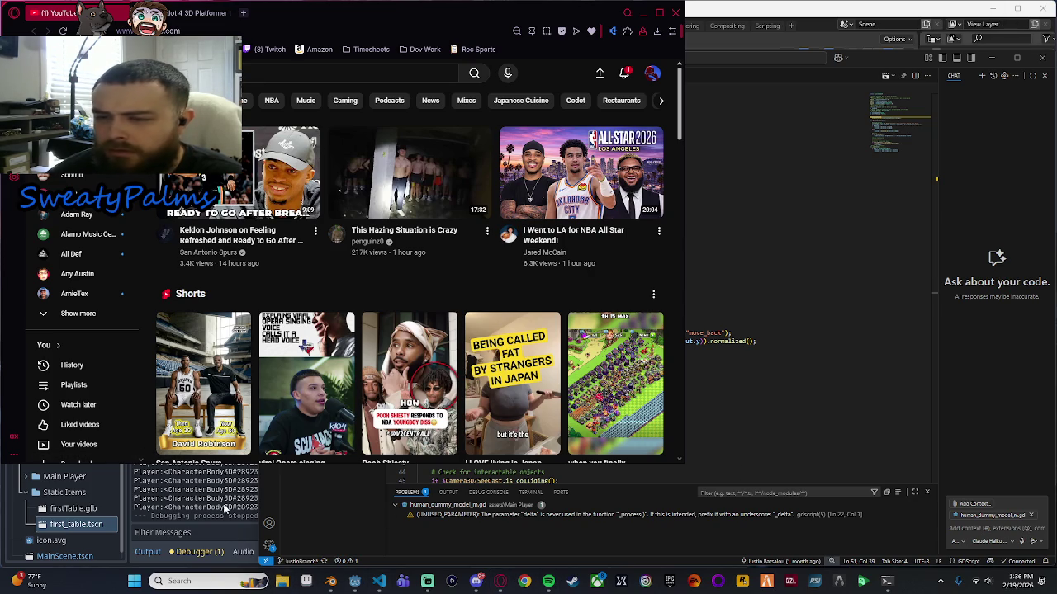
Browse to the Desktop folder and open Jobs Applied For.md.
scroll(74, 322, down, 3)
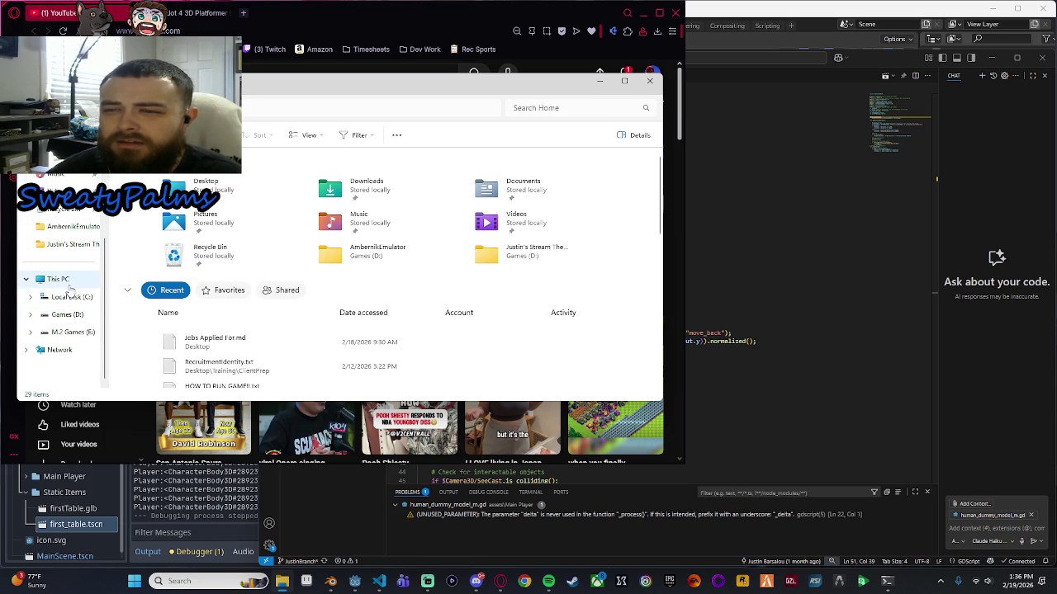
scroll(73, 301, up, 3)
click(66, 231)
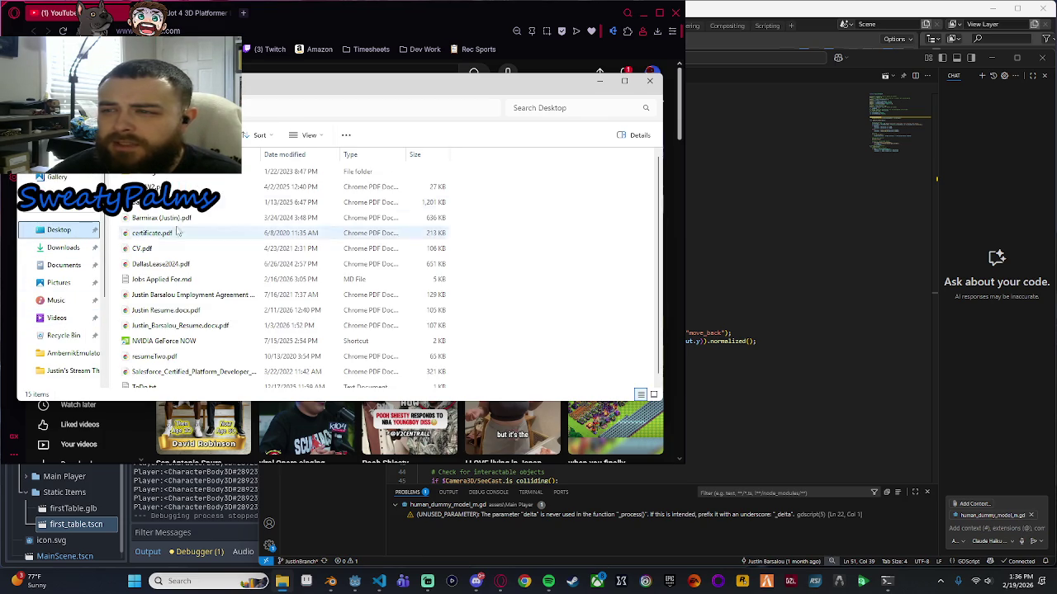
click(202, 278)
double_click(202, 278)
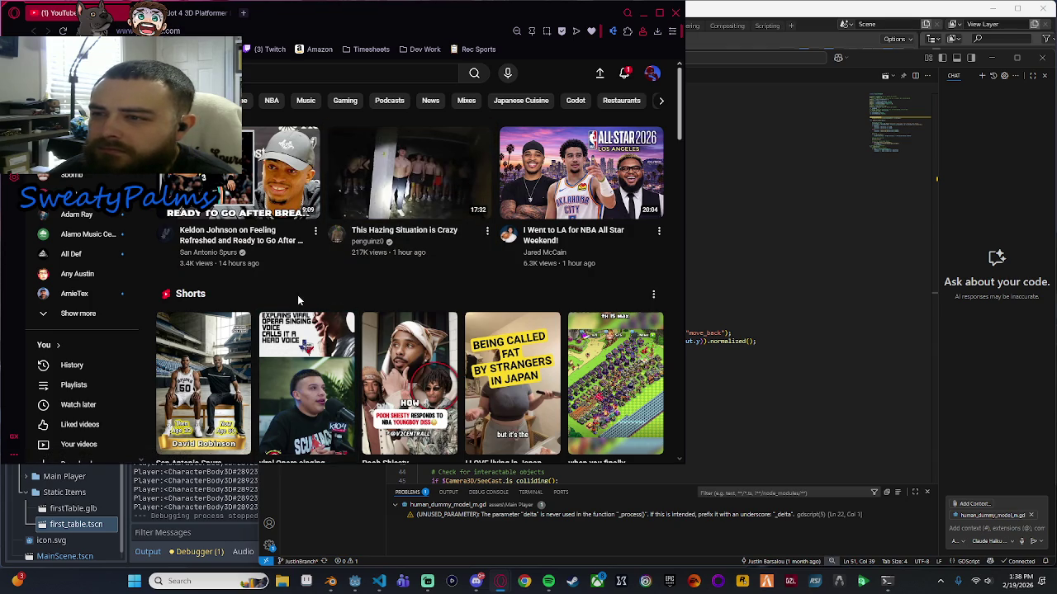
Play the All-Star-break press conference video fullscreen with the volume turned up.
mouse_move(283, 199)
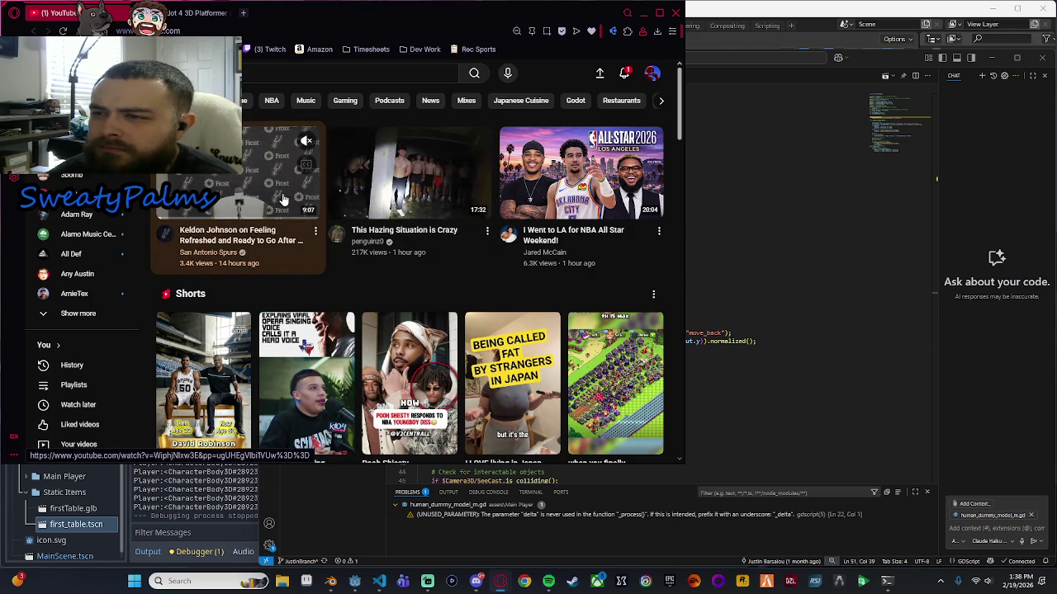
click(281, 200)
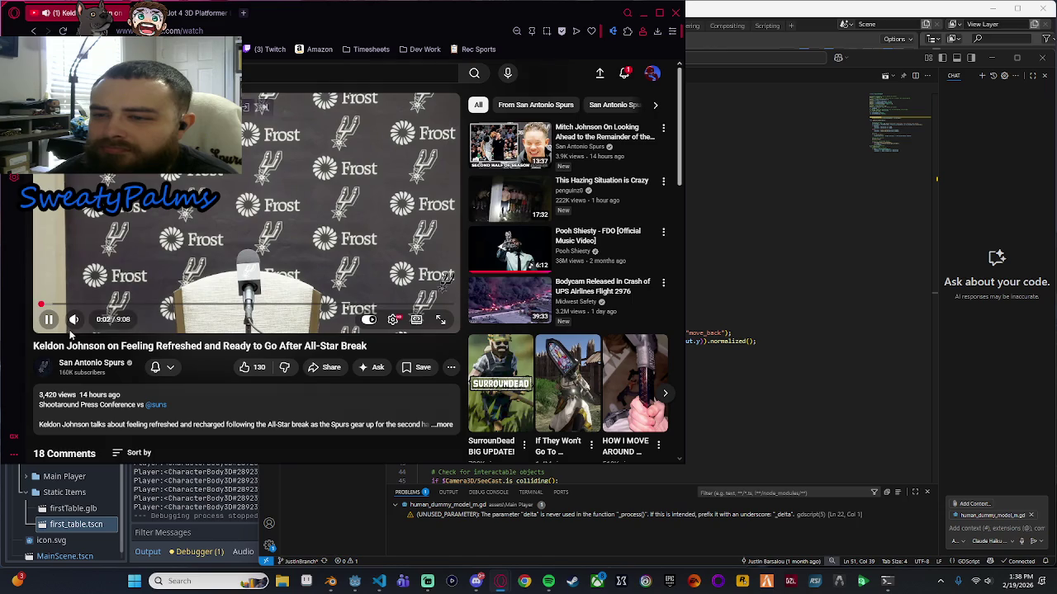
click(100, 327)
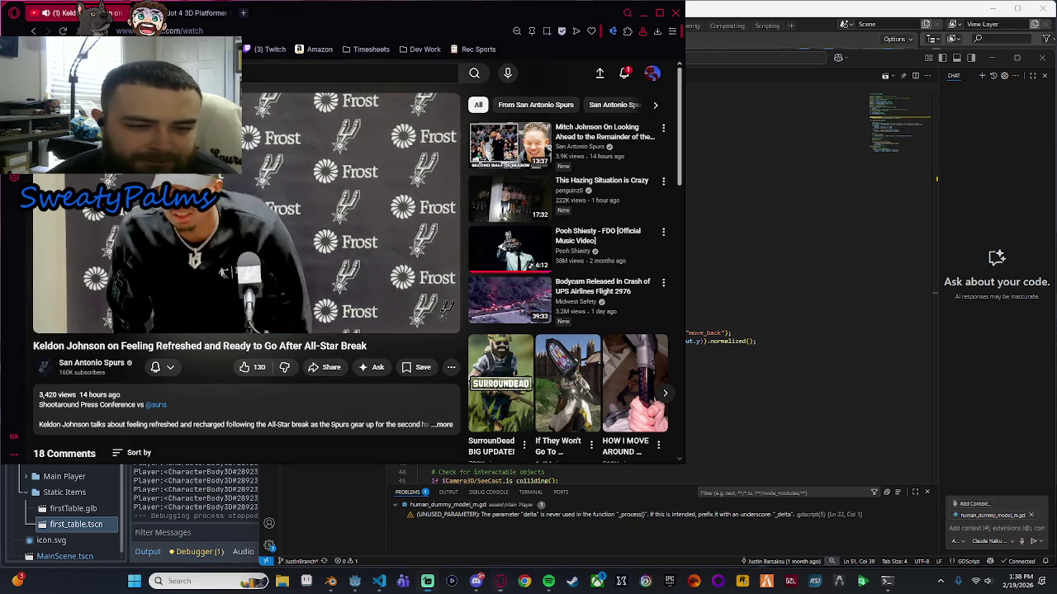
click(213, 228)
click(213, 228)
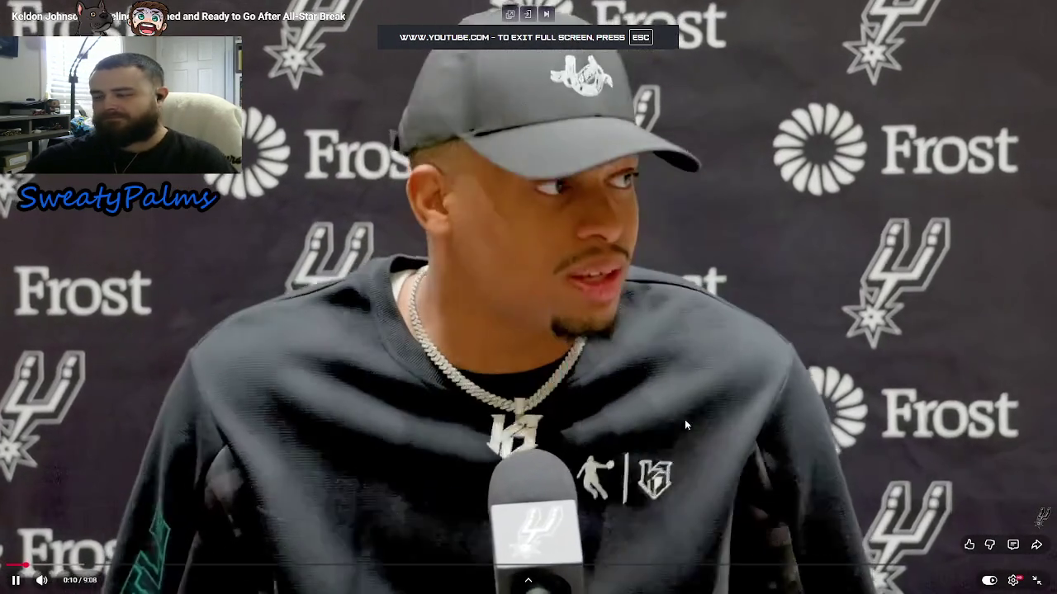
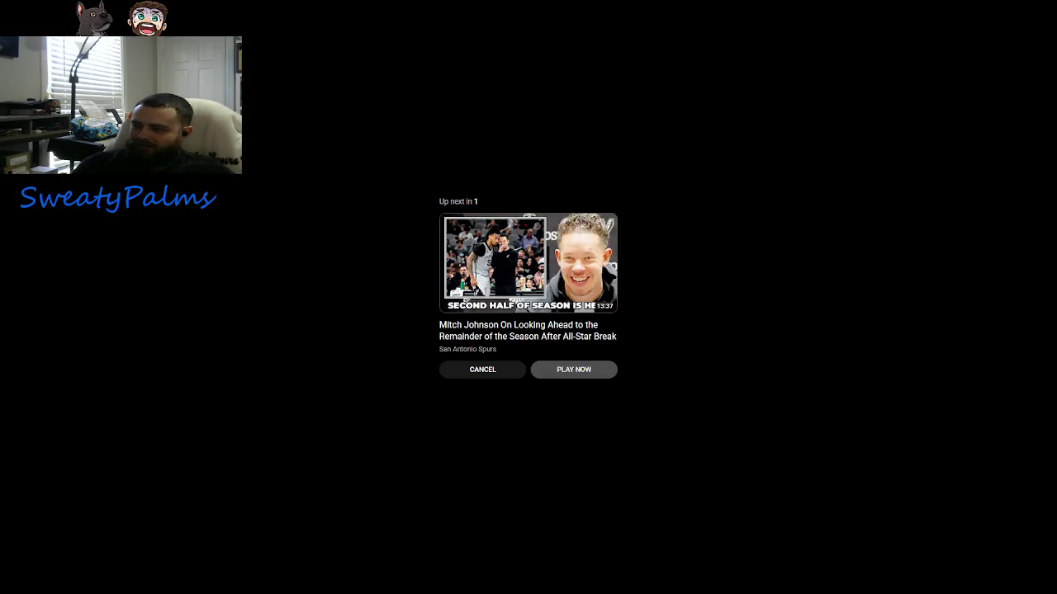
Exit fullscreen, return to the home feed, and open the 'Noob vs Pro Artist' Short.
key(Escape)
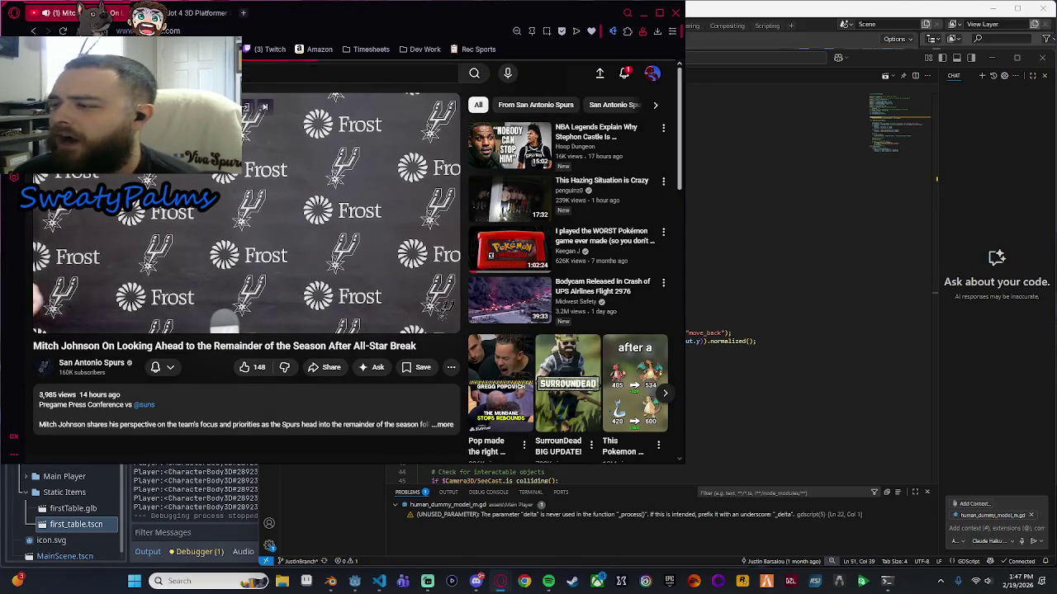
key(alt+Left)
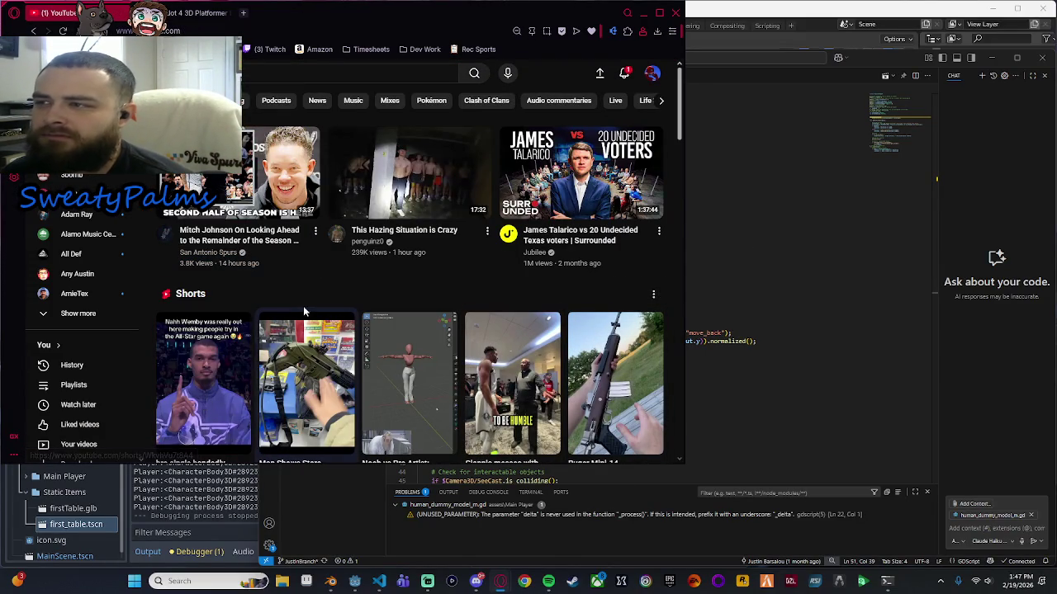
scroll(305, 306, down, 3)
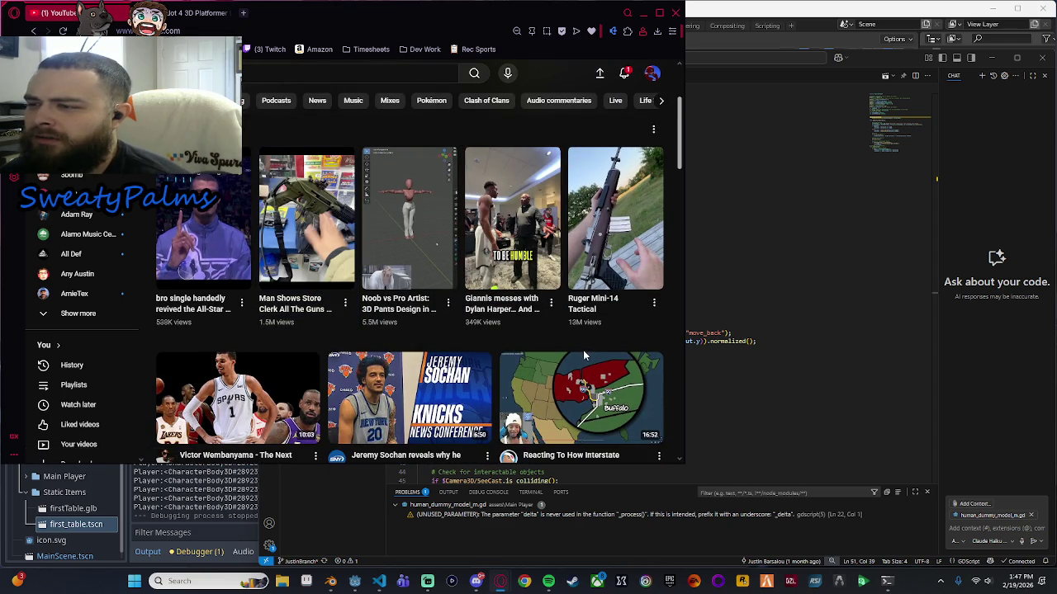
click(414, 264)
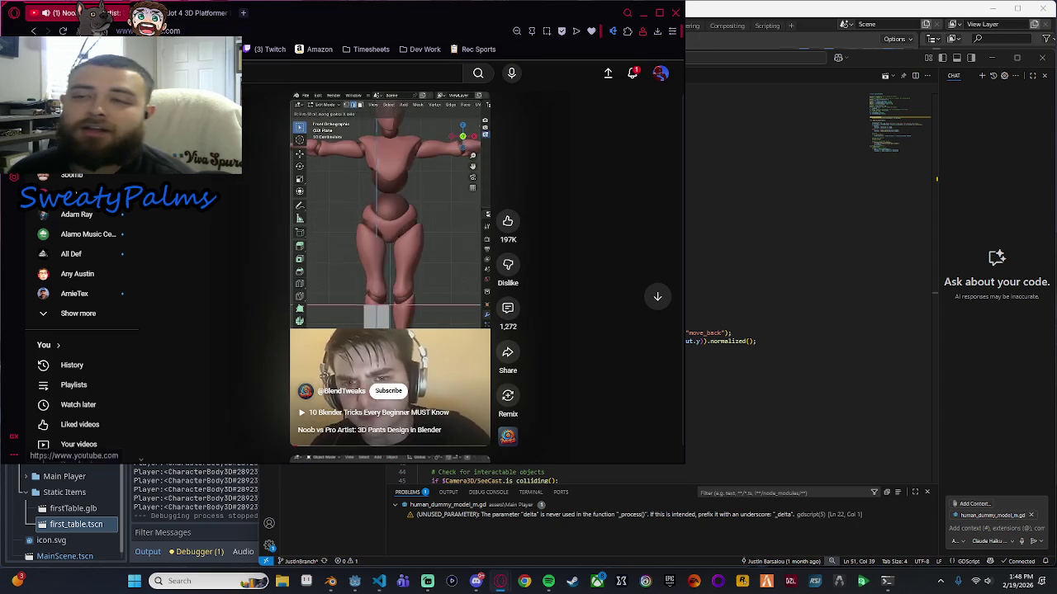
key(alt+Left)
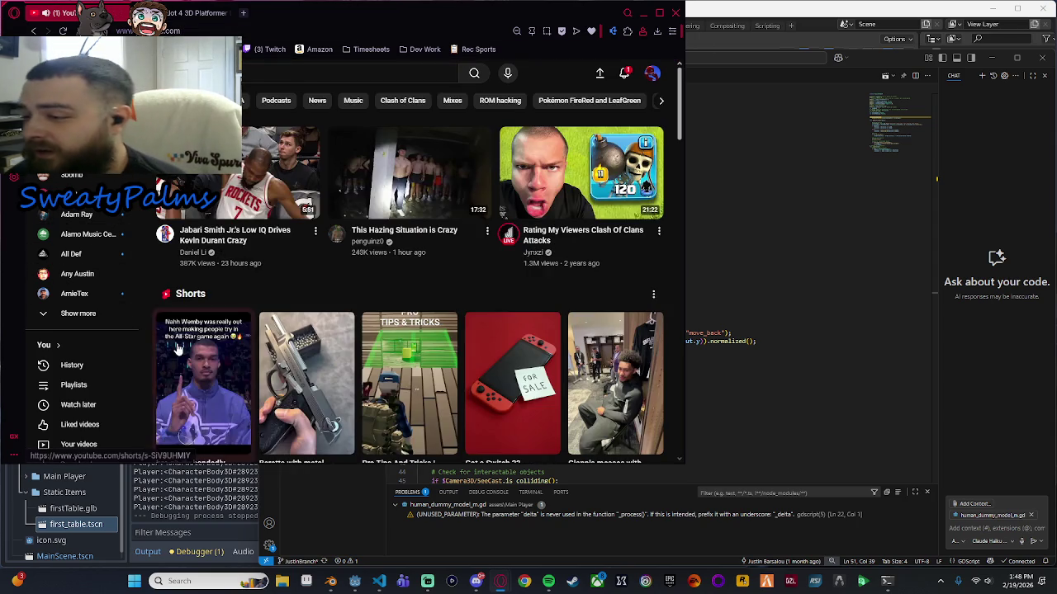
Scroll through the home feed and maximize the Opera window to show four videos per row.
mouse_move(446, 321)
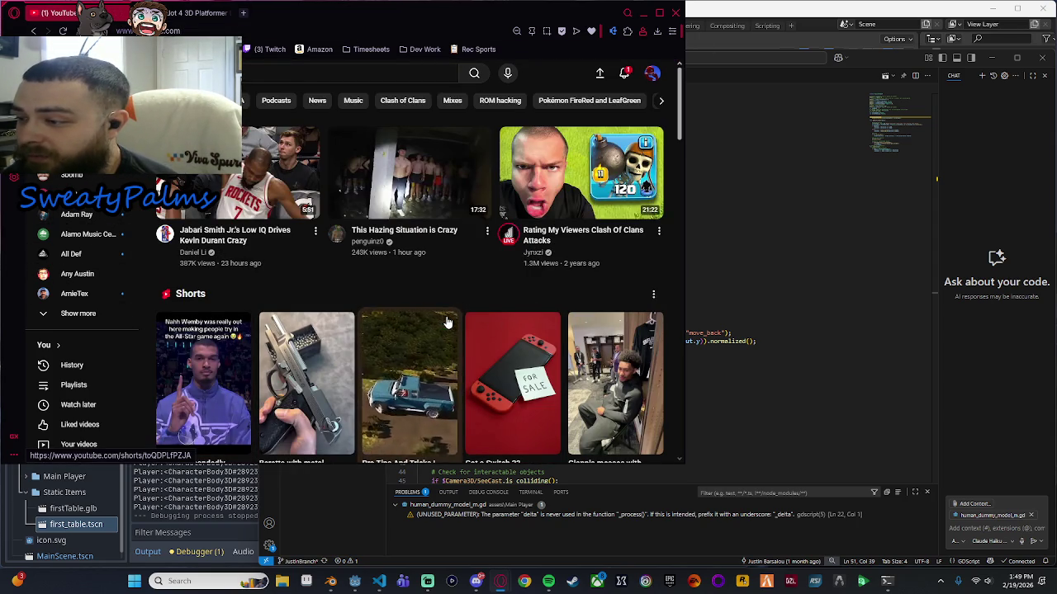
scroll(446, 322, down, 1)
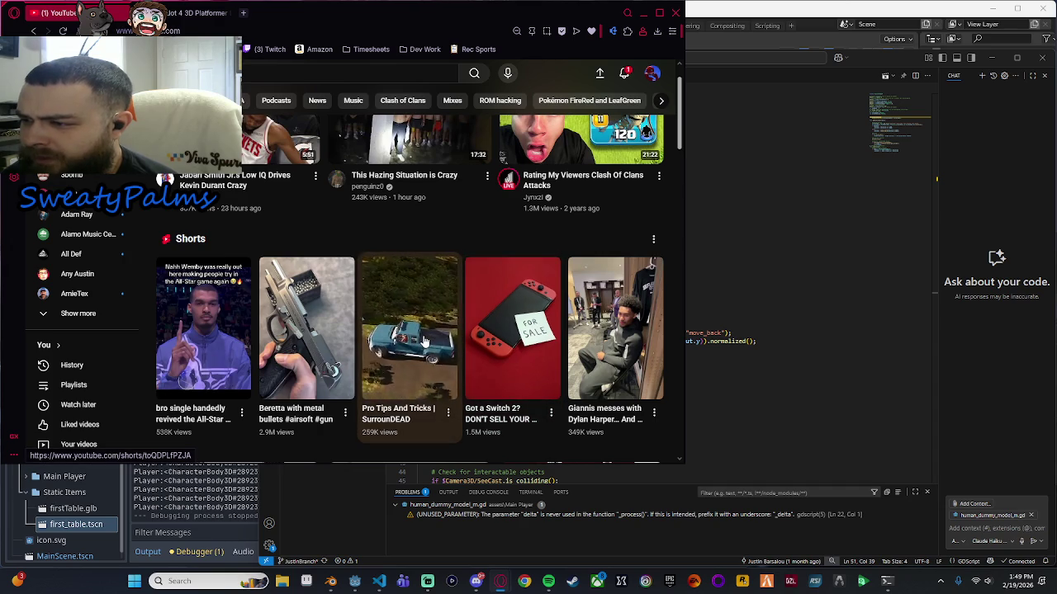
scroll(274, 215, down, 3)
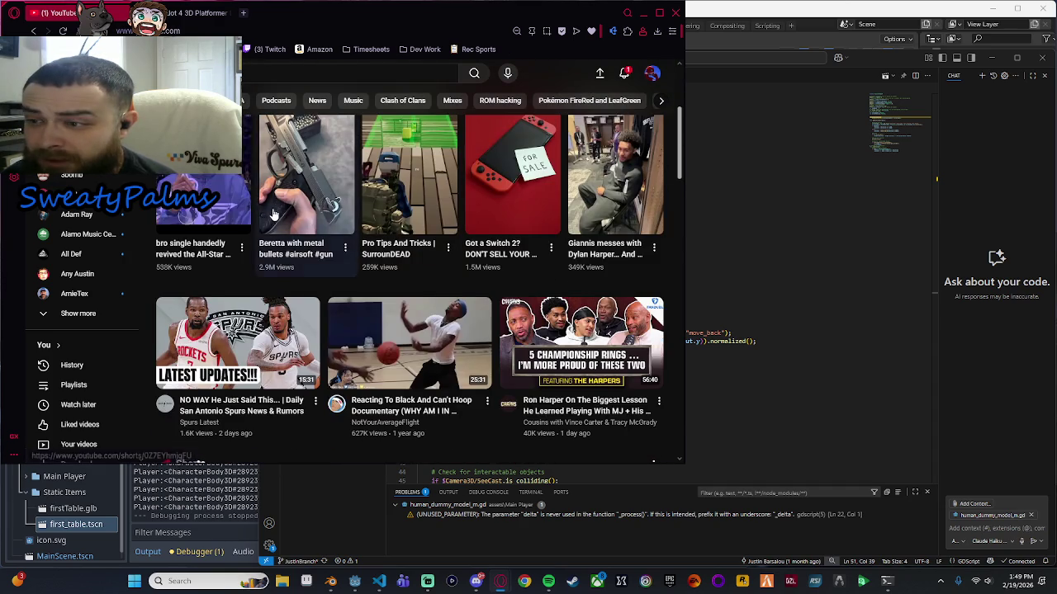
scroll(274, 215, down, 2)
scroll(333, 212, down, 1)
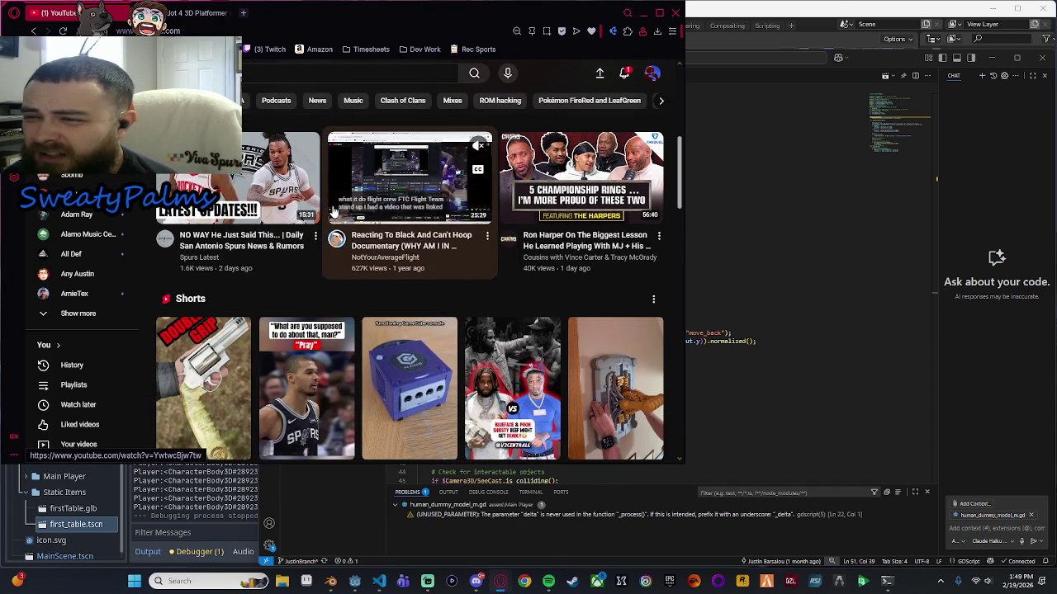
mouse_move(259, 252)
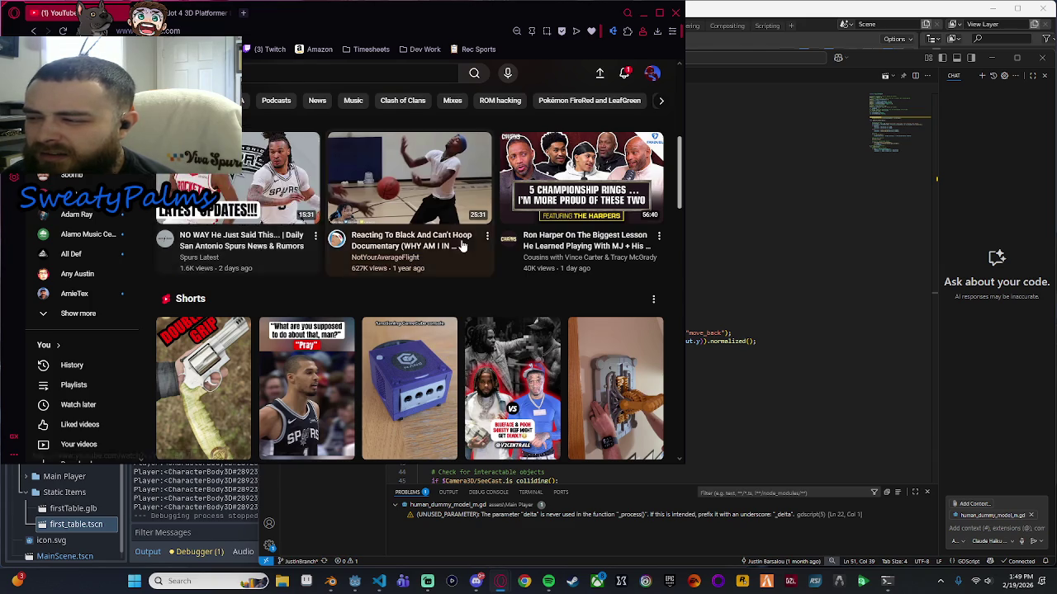
scroll(467, 245, down, 2)
scroll(463, 238, down, 3)
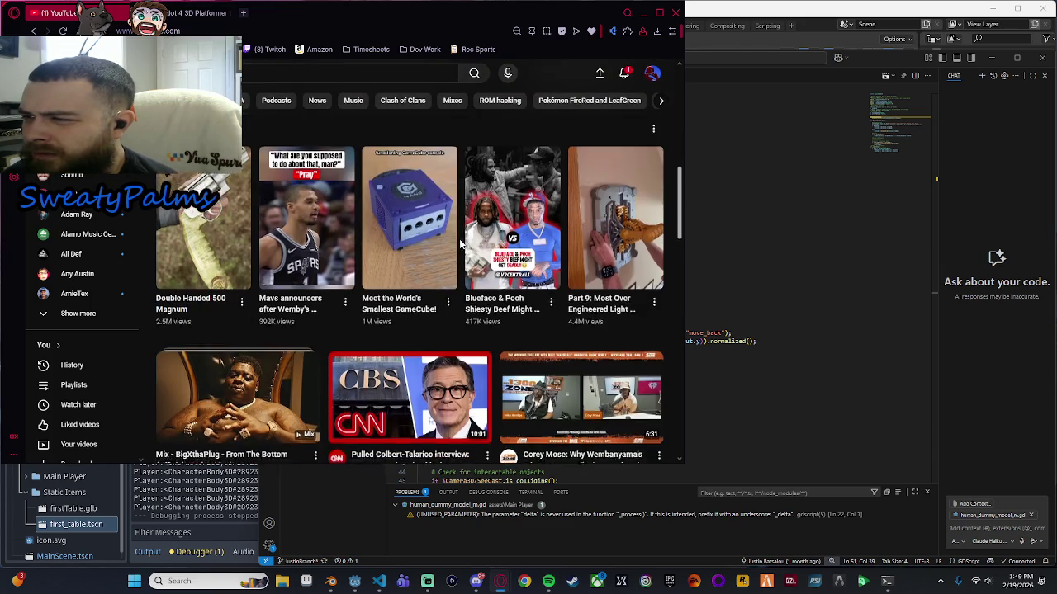
scroll(461, 245, down, 3)
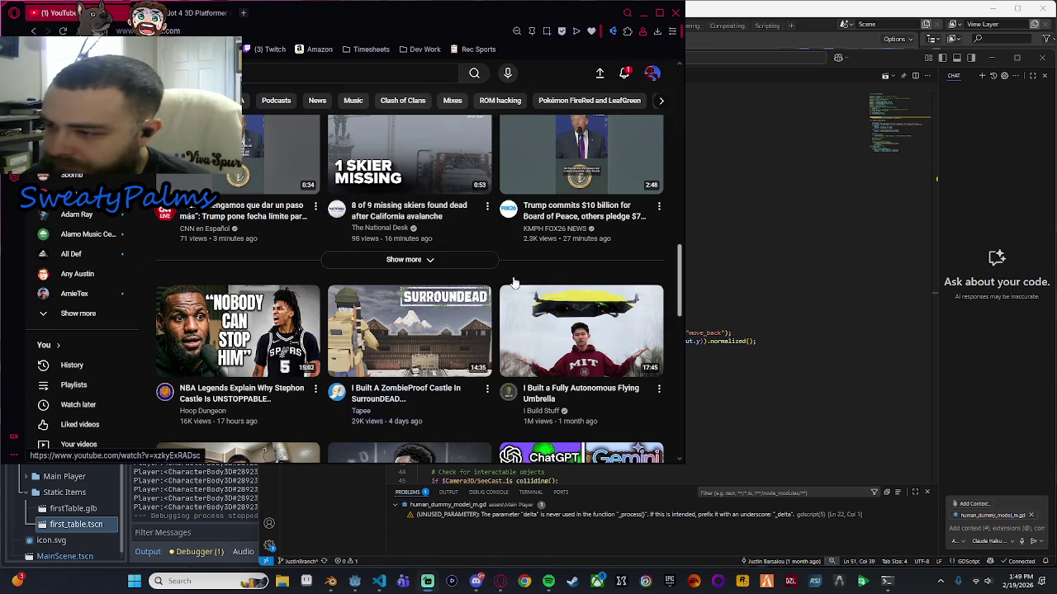
click(660, 13)
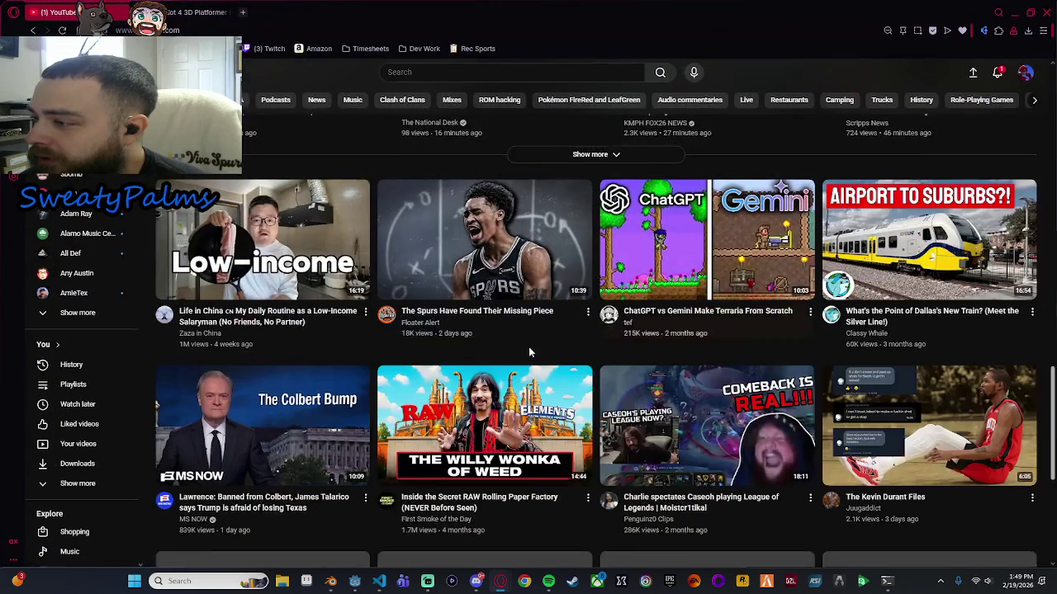
Scroll down the home feed until the 'Why Replacing Developers with AI Is Going Horribly Wrong' row appears.
scroll(529, 346, down, 2)
scroll(504, 334, down, 3)
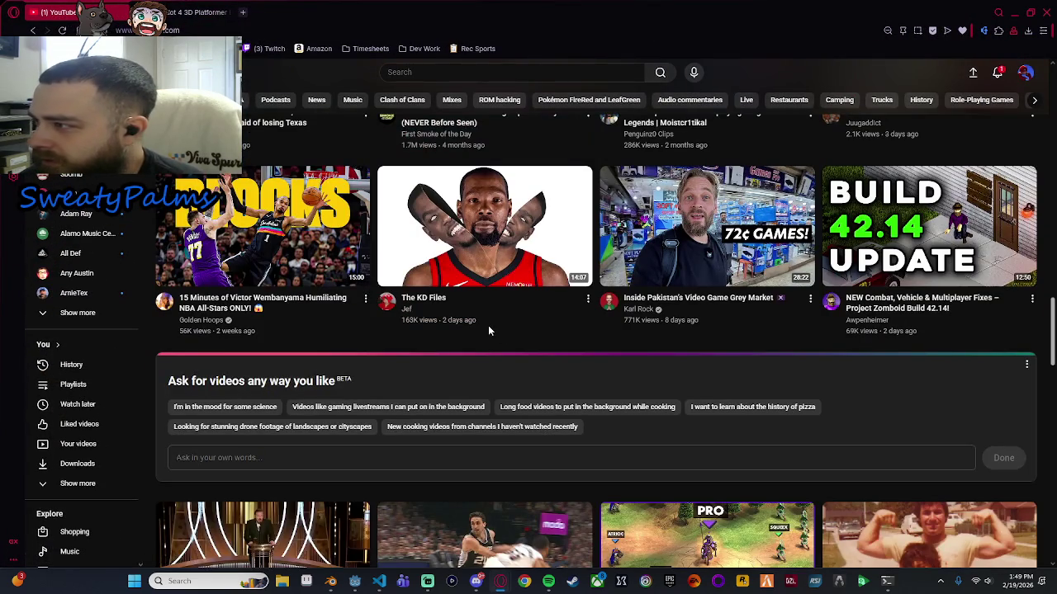
scroll(483, 326, up, 6)
scroll(470, 325, up, 10)
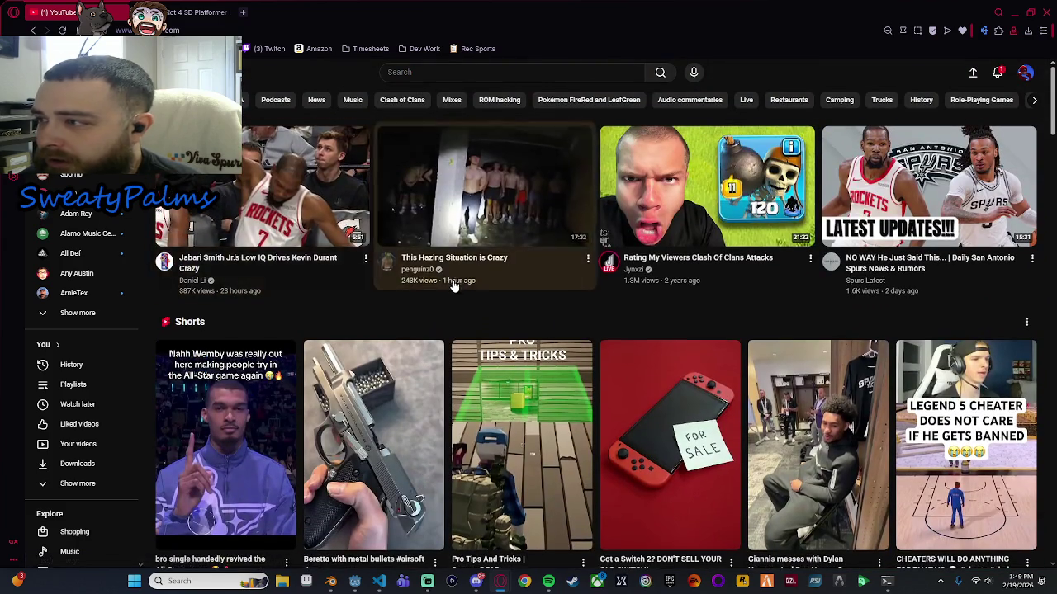
scroll(416, 289, down, 8)
scroll(413, 293, down, 5)
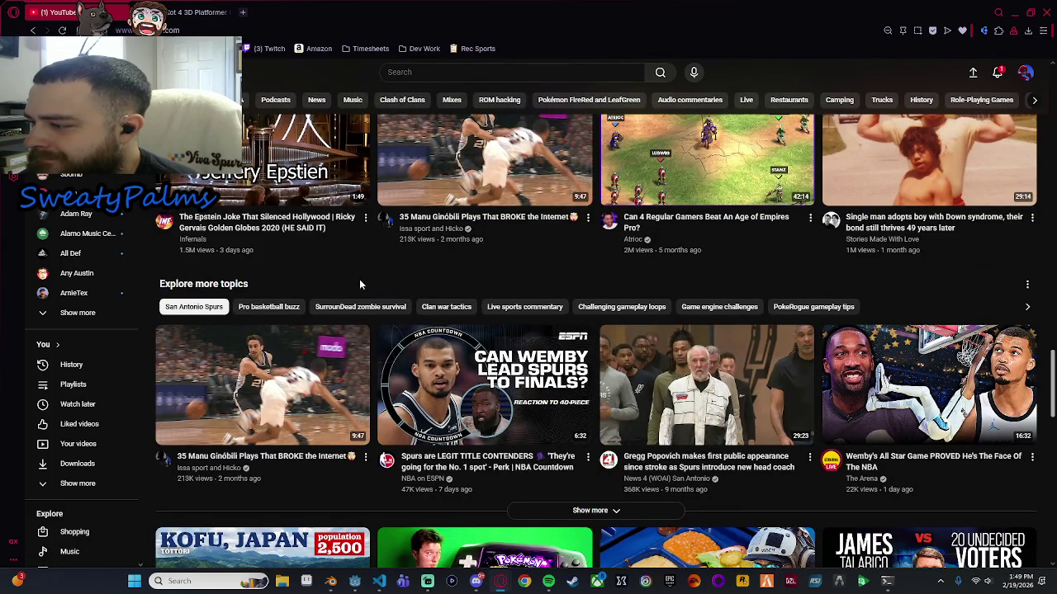
scroll(352, 279, down, 2)
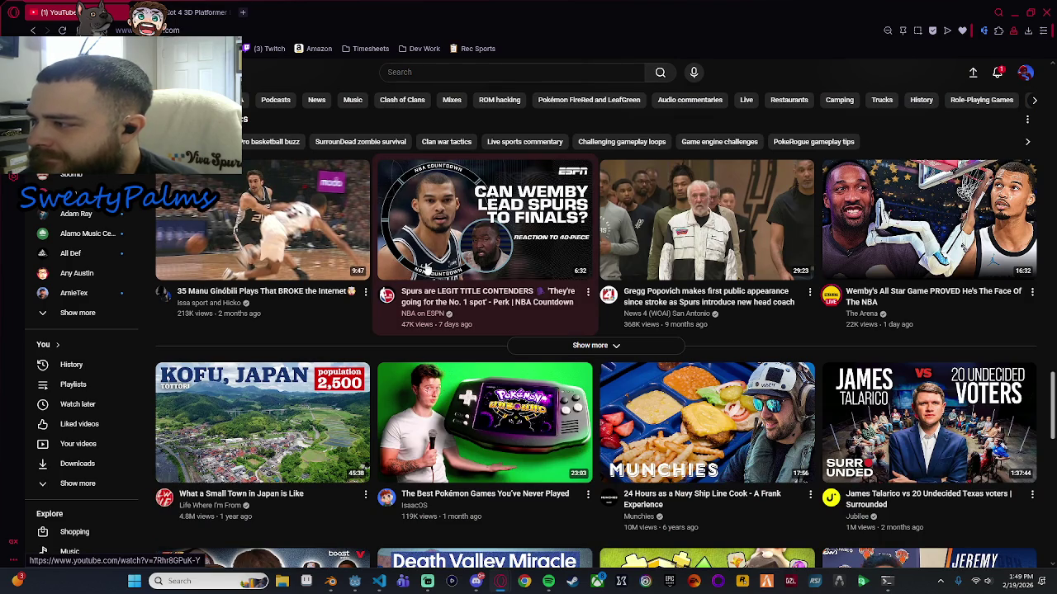
scroll(427, 270, down, 3)
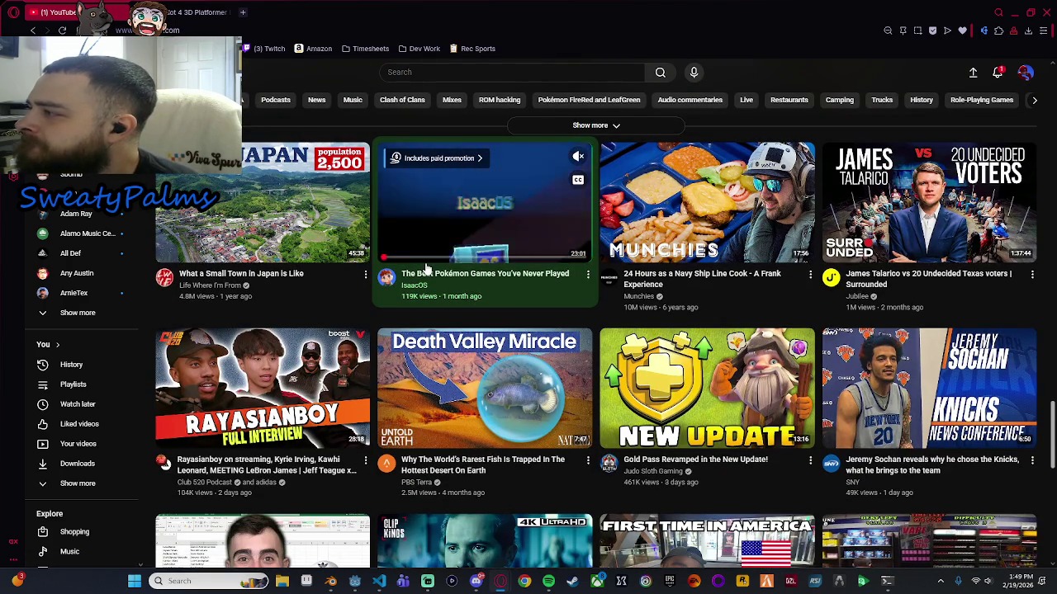
scroll(428, 270, down, 2)
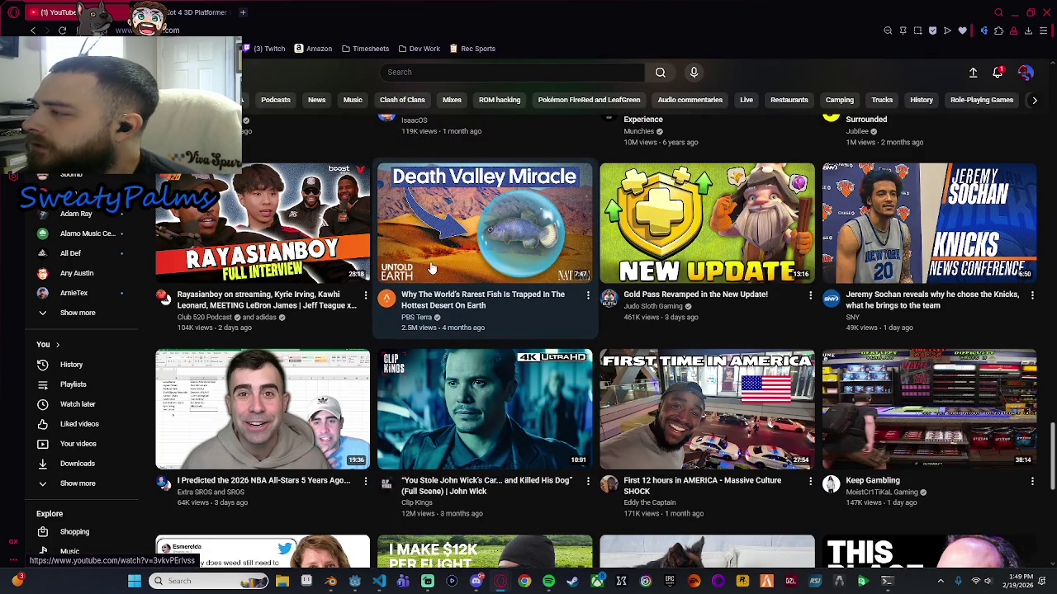
mouse_move(956, 241)
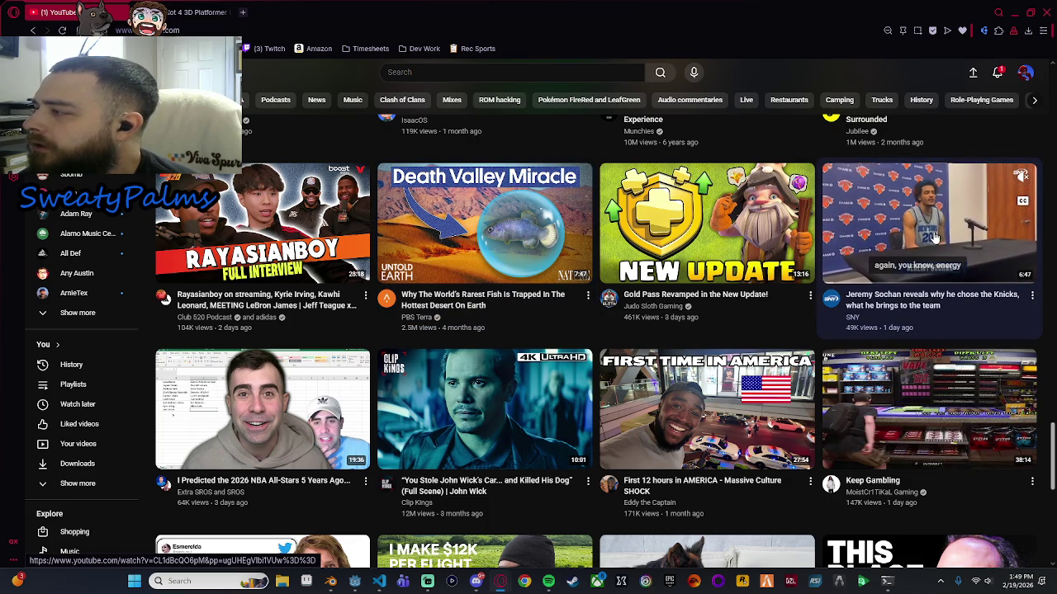
mouse_move(480, 260)
scroll(480, 260, down, 1)
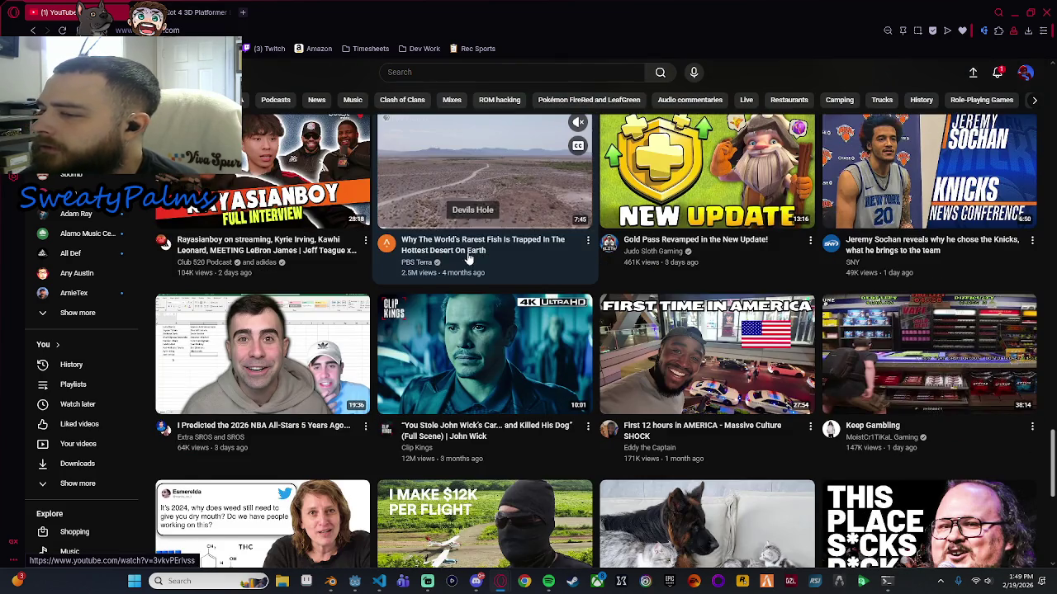
scroll(468, 259, down, 3)
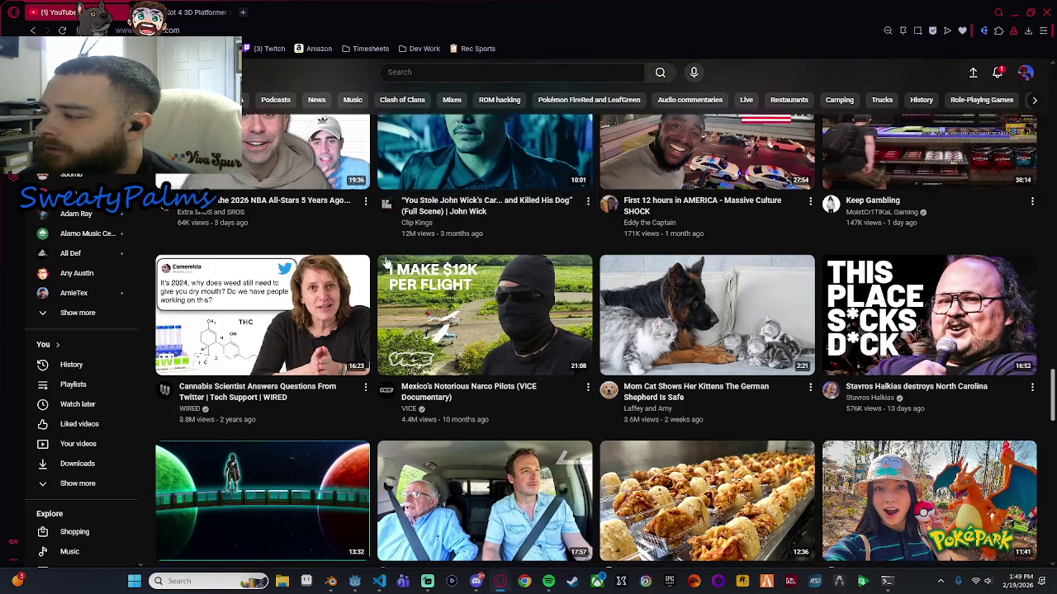
scroll(386, 262, down, 5)
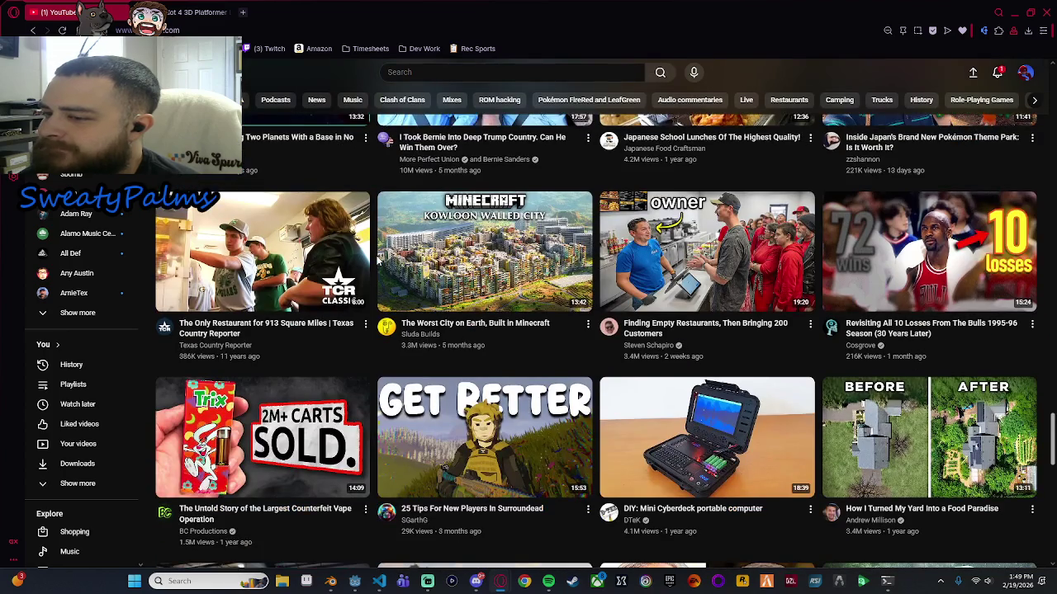
scroll(377, 260, down, 1)
scroll(377, 260, down, 2)
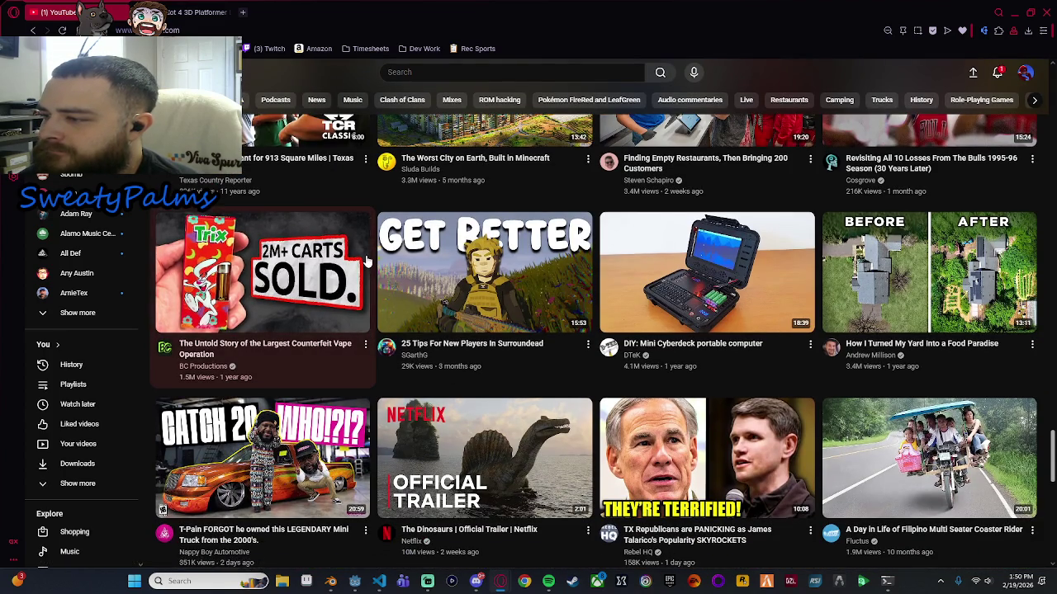
scroll(372, 260, down, 2)
scroll(372, 273, down, 1)
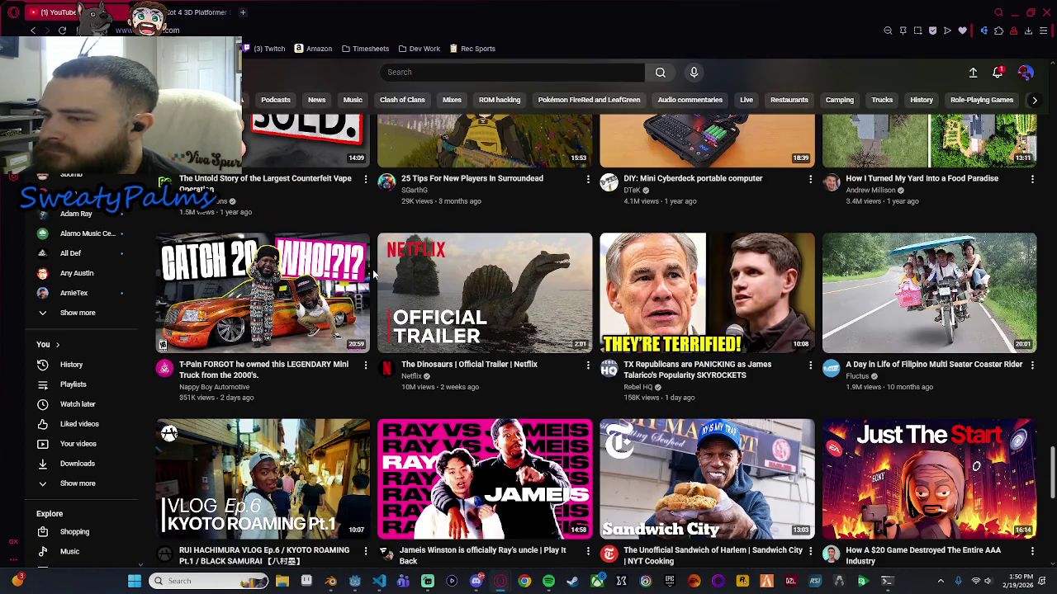
scroll(372, 272, down, 1)
scroll(372, 273, down, 2)
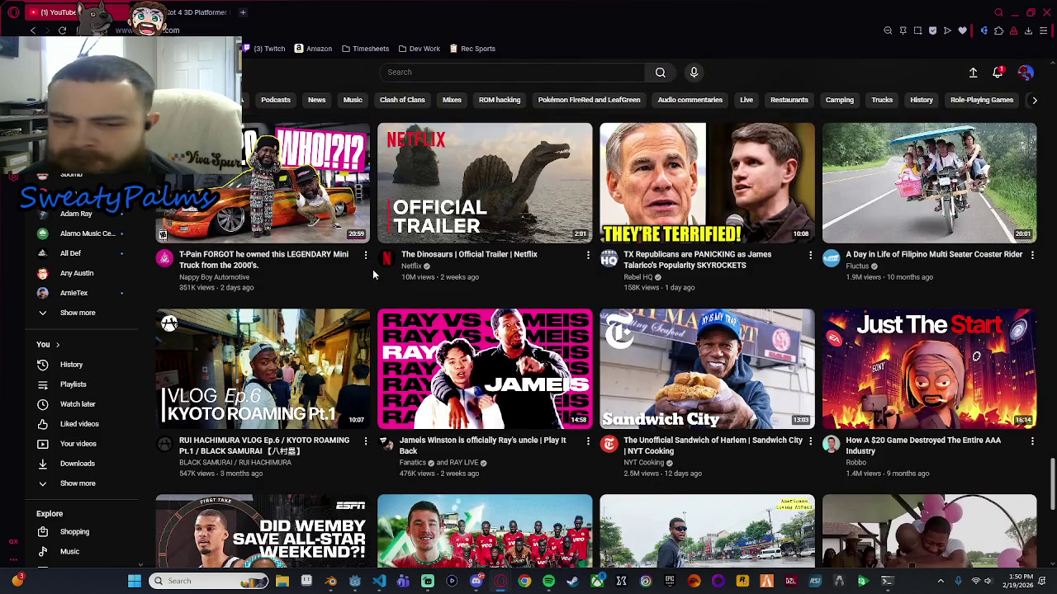
scroll(372, 272, down, 1)
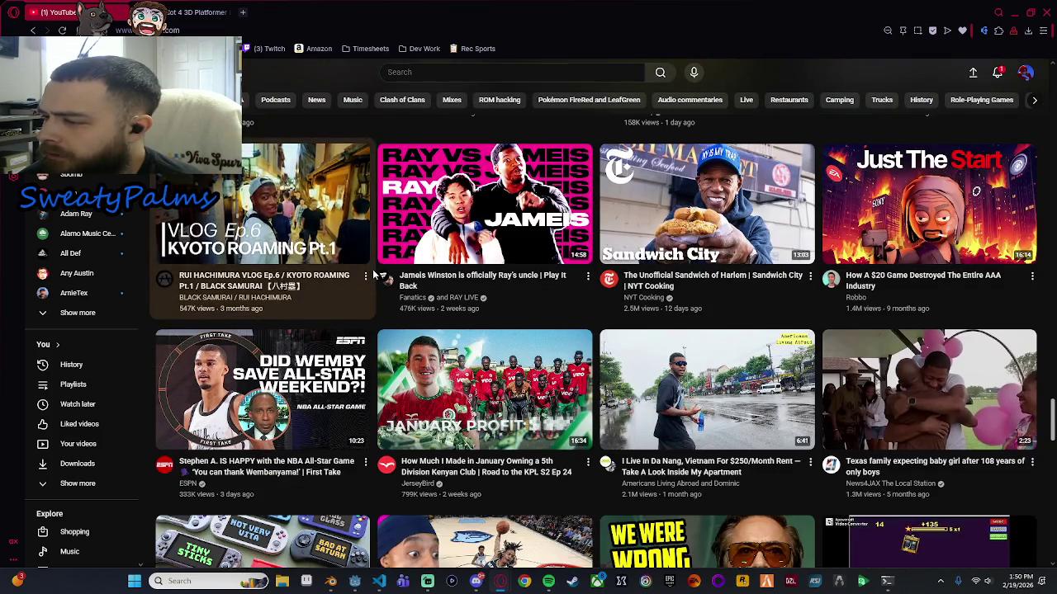
scroll(372, 272, down, 2)
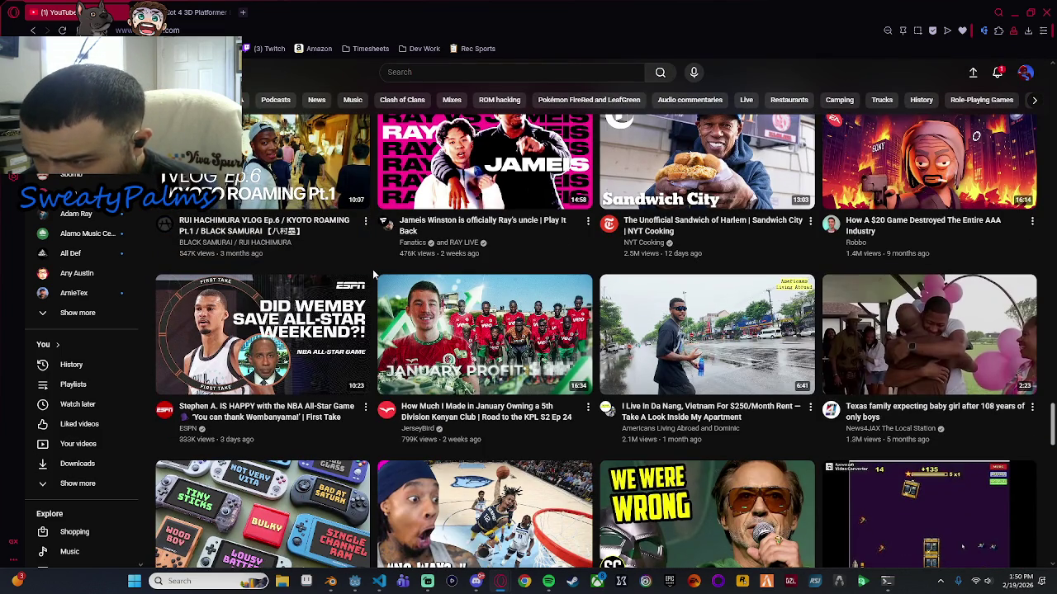
scroll(372, 270, down, 3)
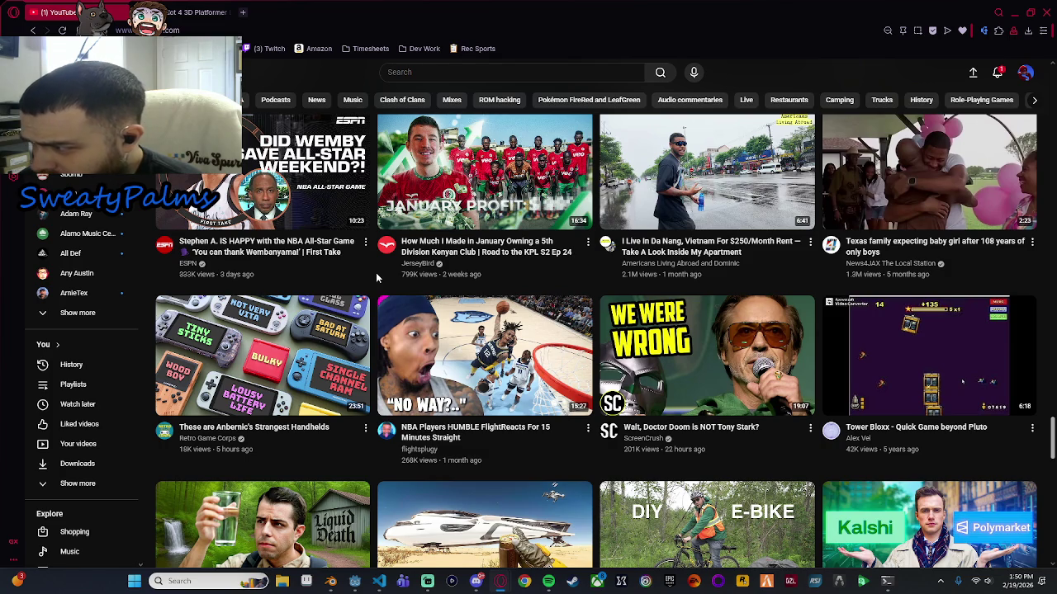
scroll(376, 276, down, 3)
scroll(376, 282, down, 4)
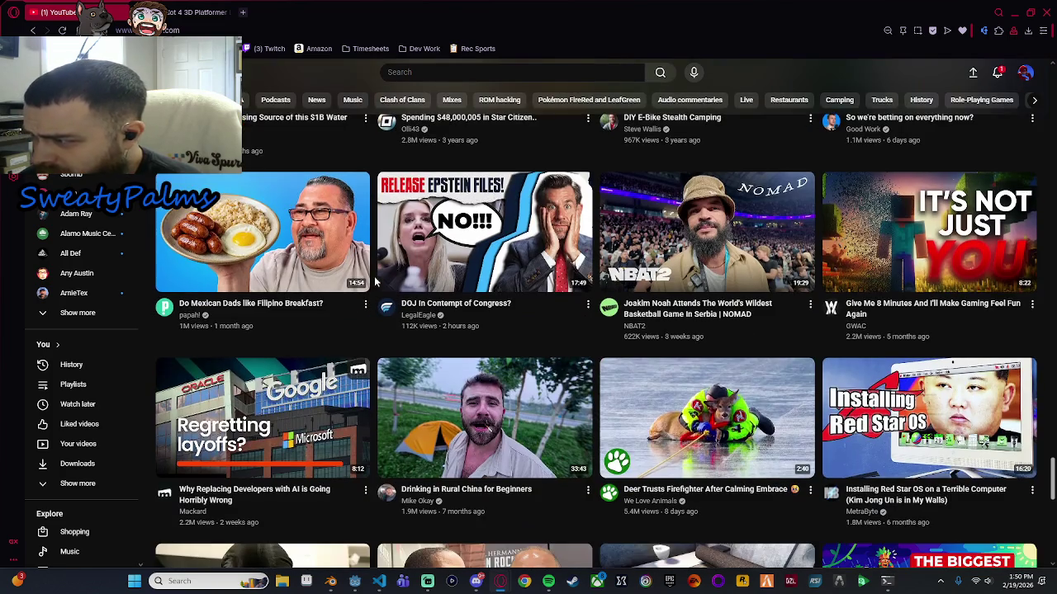
scroll(375, 282, down, 3)
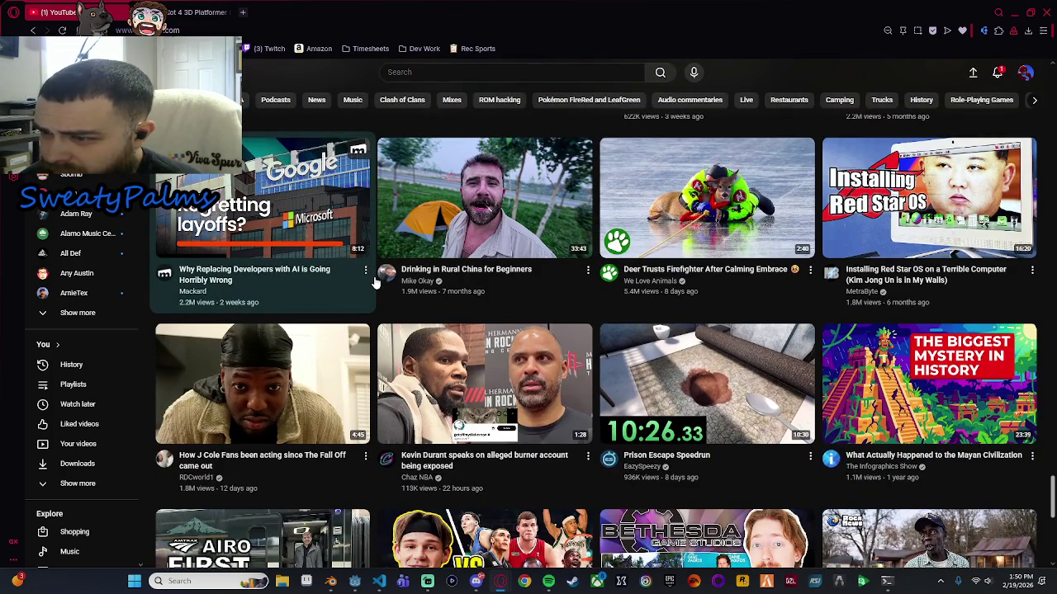
scroll(376, 282, down, 1)
scroll(377, 281, up, 2)
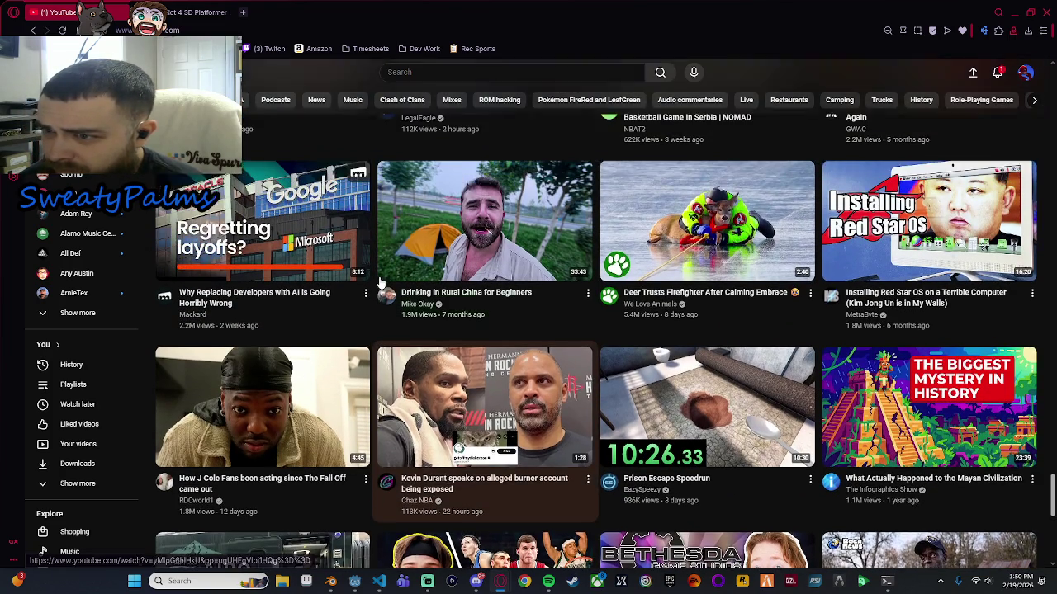
Open the AI developers video, pause and resume it briefly, then go back to the home feed.
click(370, 355)
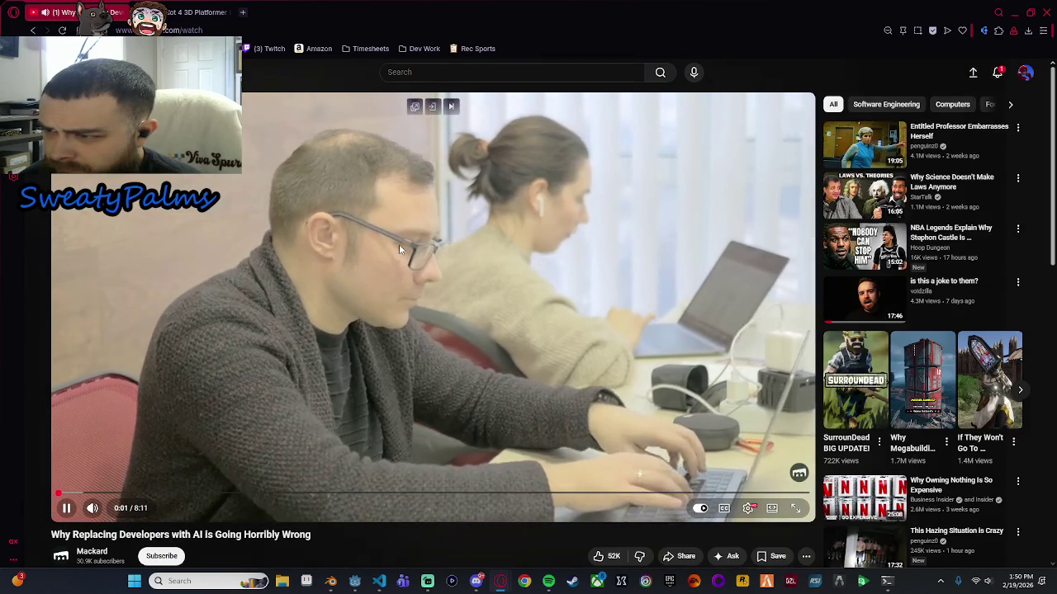
click(398, 245)
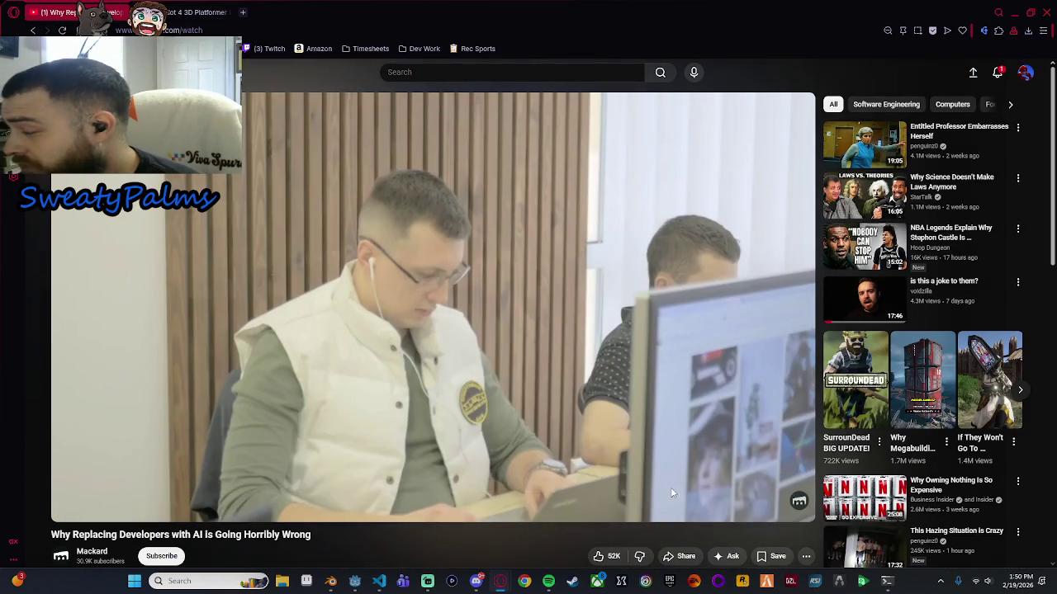
click(484, 242)
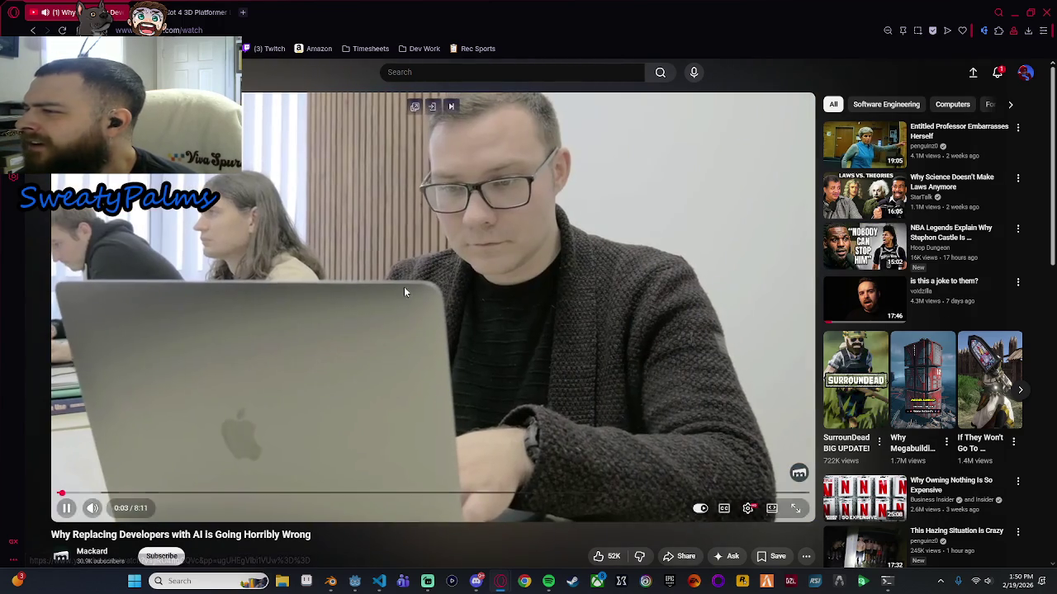
click(405, 291)
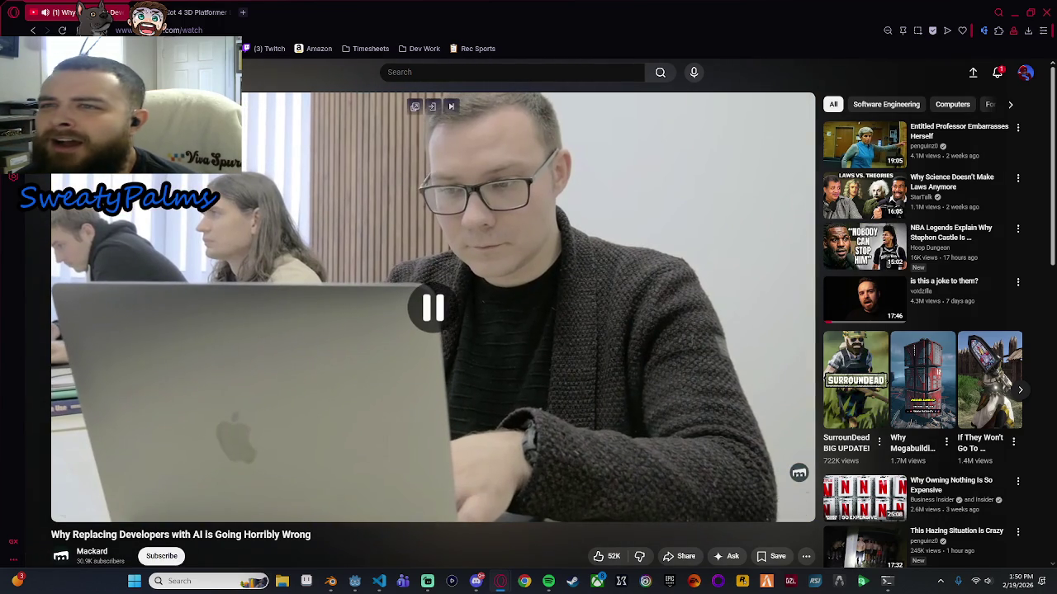
key(alt+Left)
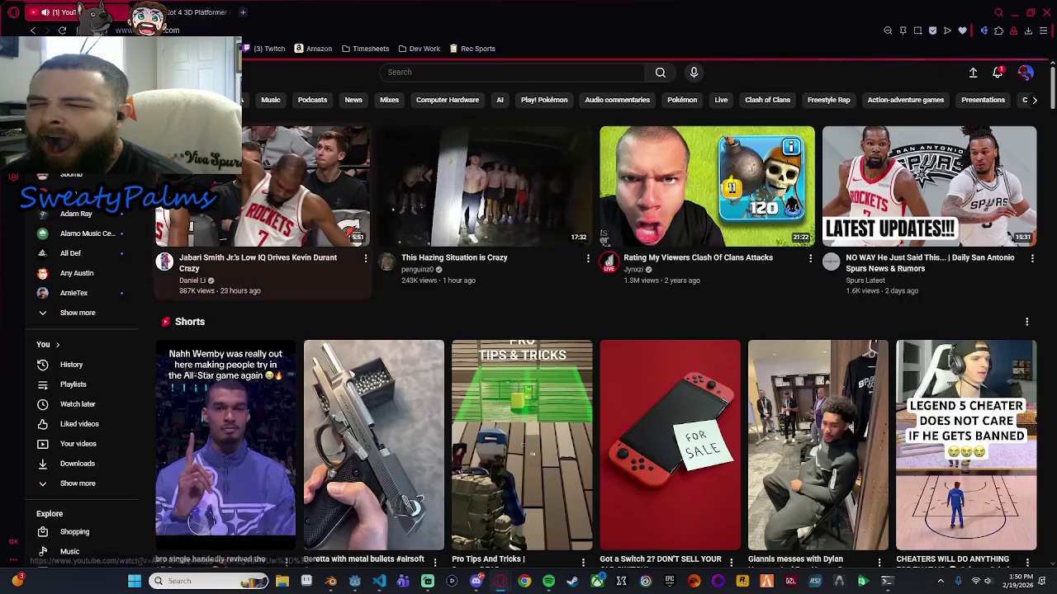
Scroll past the Shorts shelf and open 'The Kevin Durant Files' video.
mouse_move(422, 273)
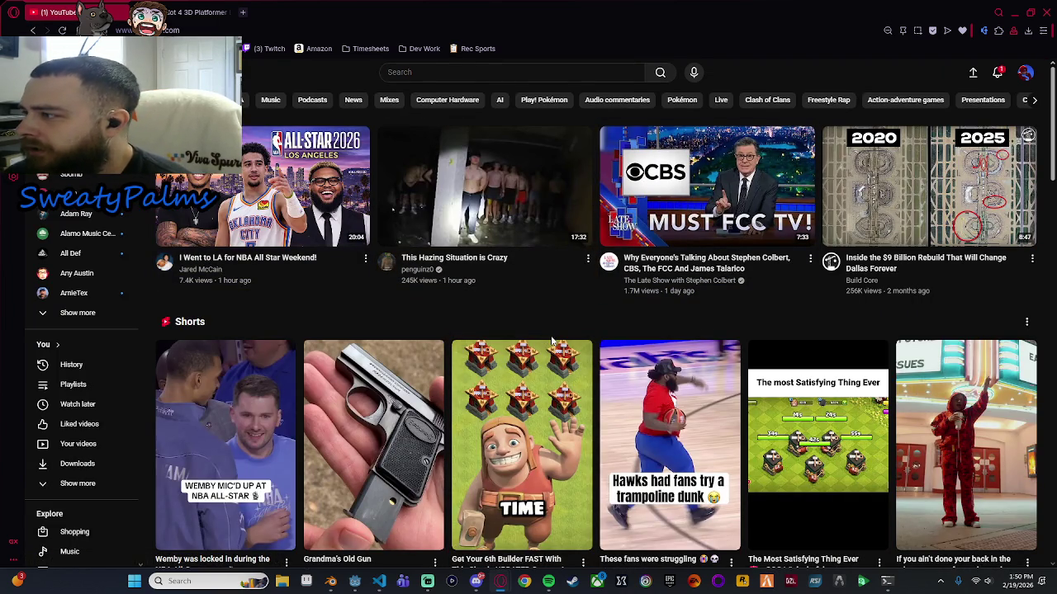
scroll(575, 328, down, 2)
scroll(575, 328, up, 1)
scroll(578, 336, down, 2)
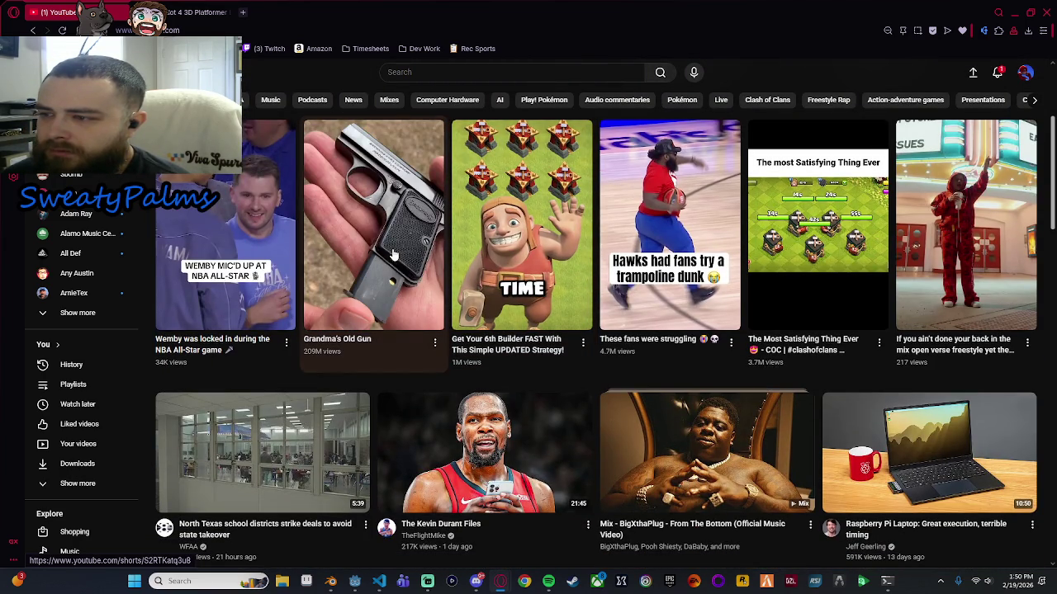
scroll(393, 255, down, 3)
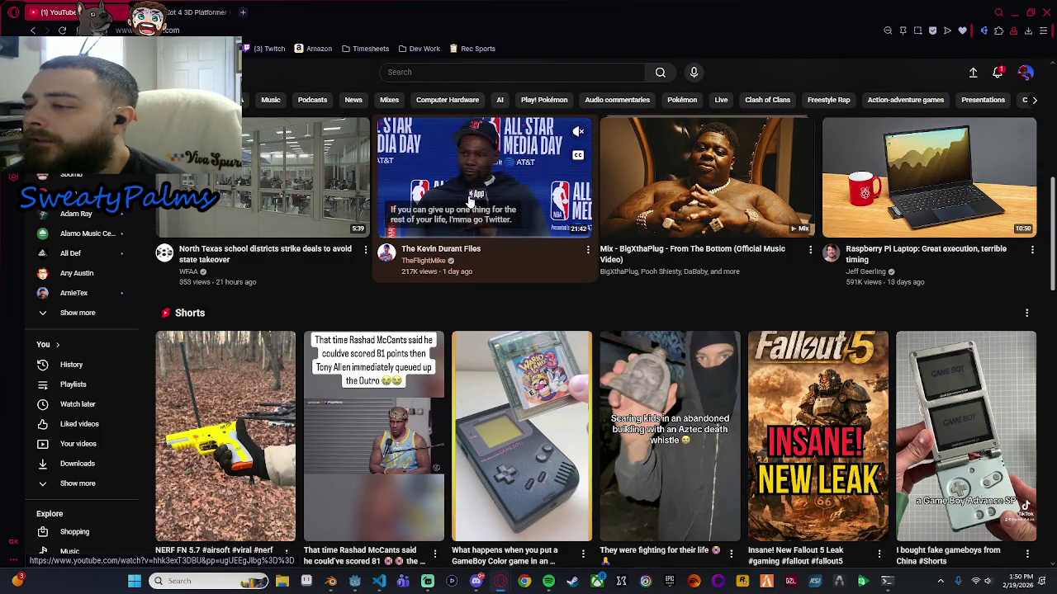
click(469, 201)
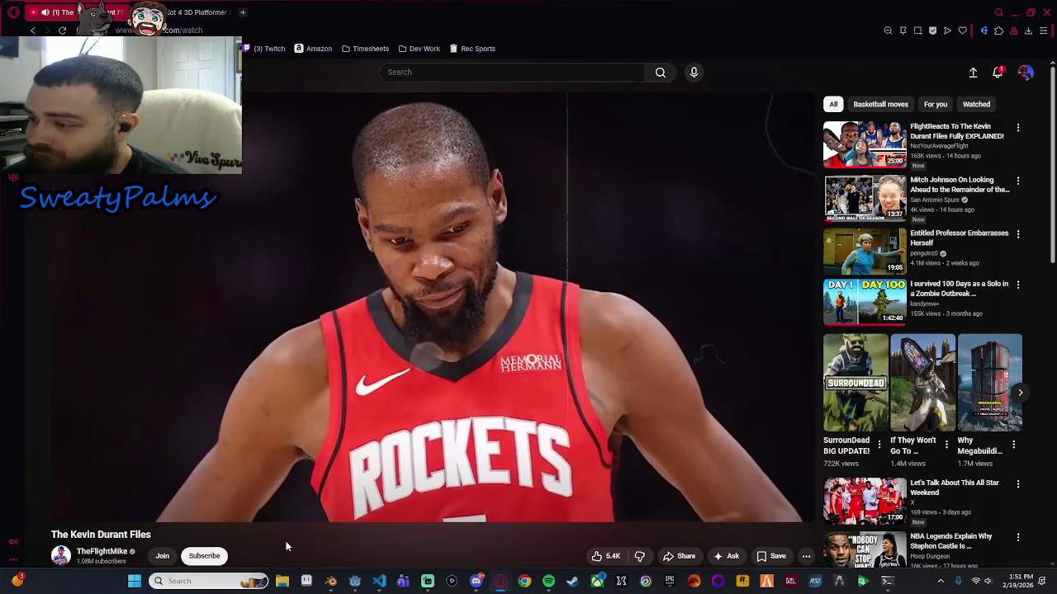
Scroll down the watch page below the playing 'The Kevin Durant Files' video.
scroll(287, 547, down, 3)
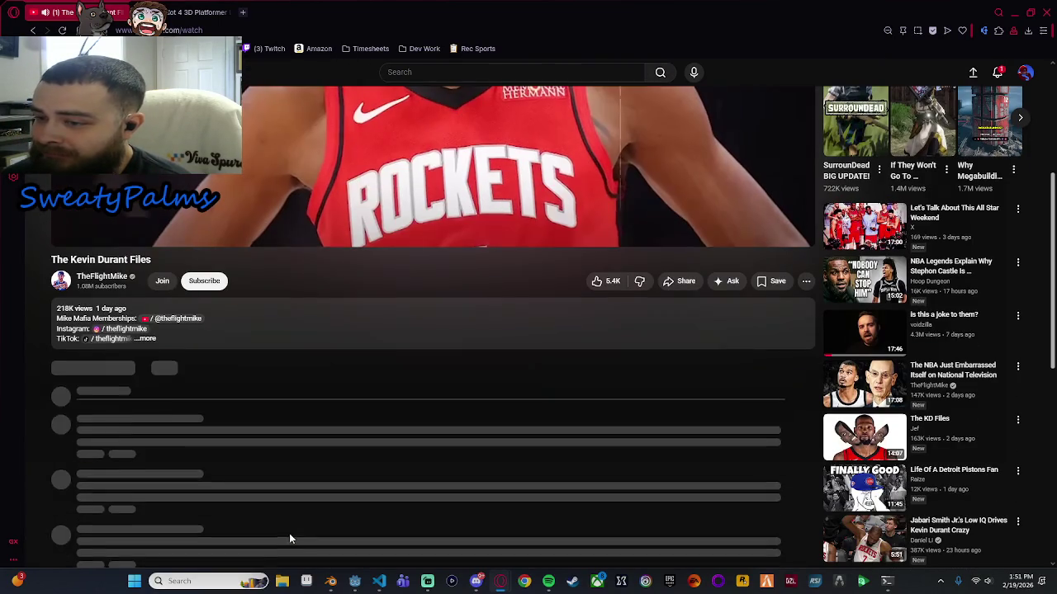
Scroll down to the comments and expand the 19 replies under one comment.
scroll(395, 340, down, 1)
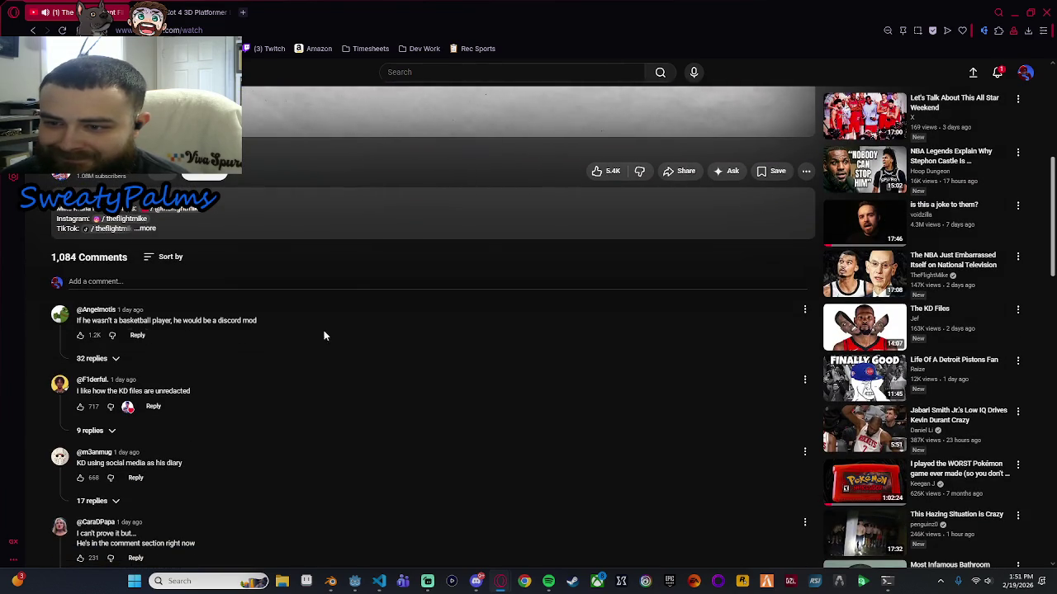
scroll(328, 335, down, 1)
scroll(327, 335, down, 2)
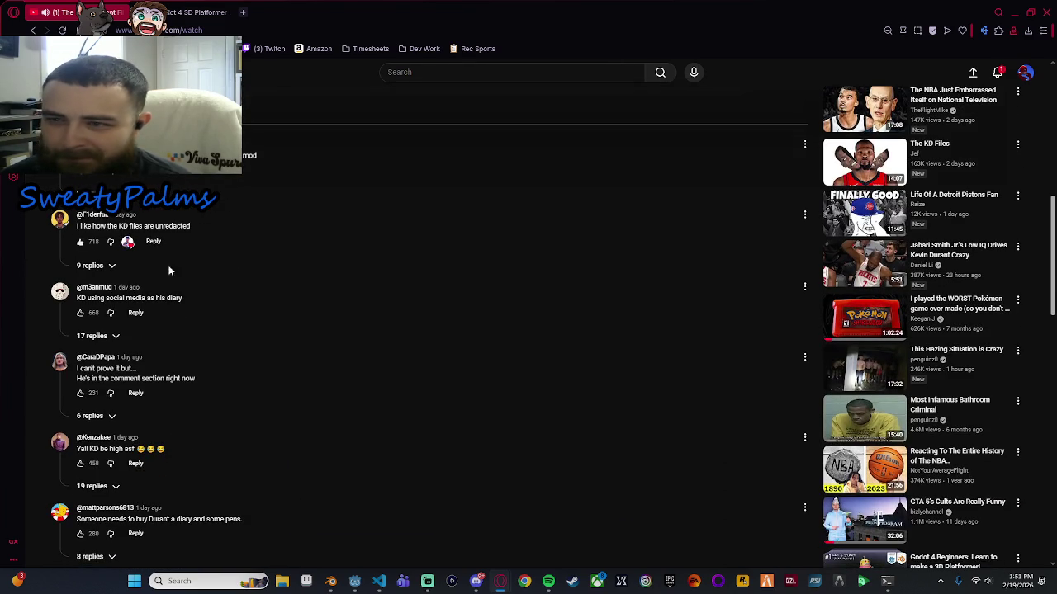
scroll(264, 372, up, 1)
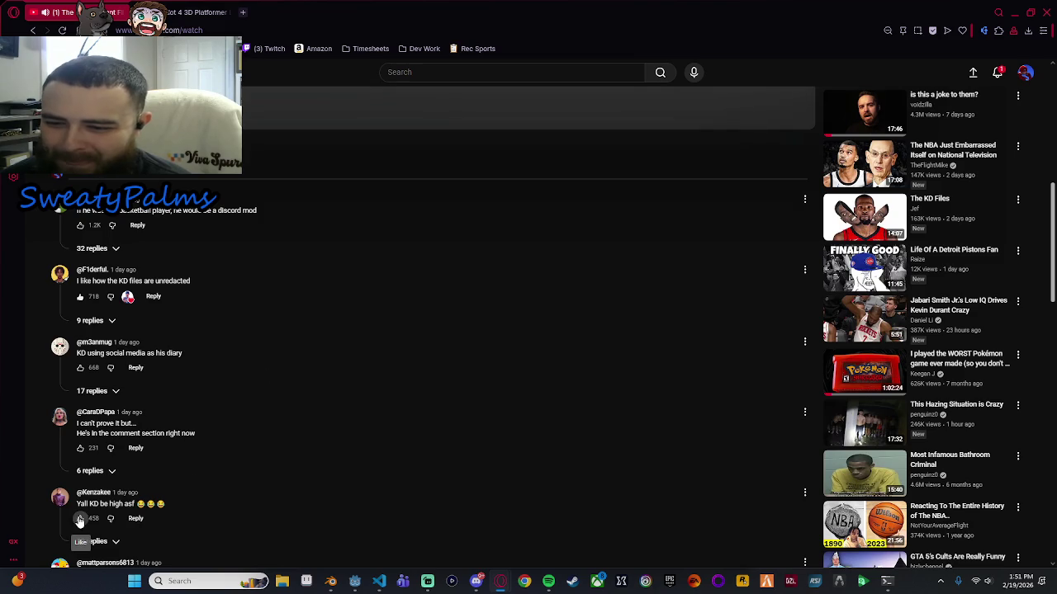
scroll(128, 515, down, 2)
click(114, 427)
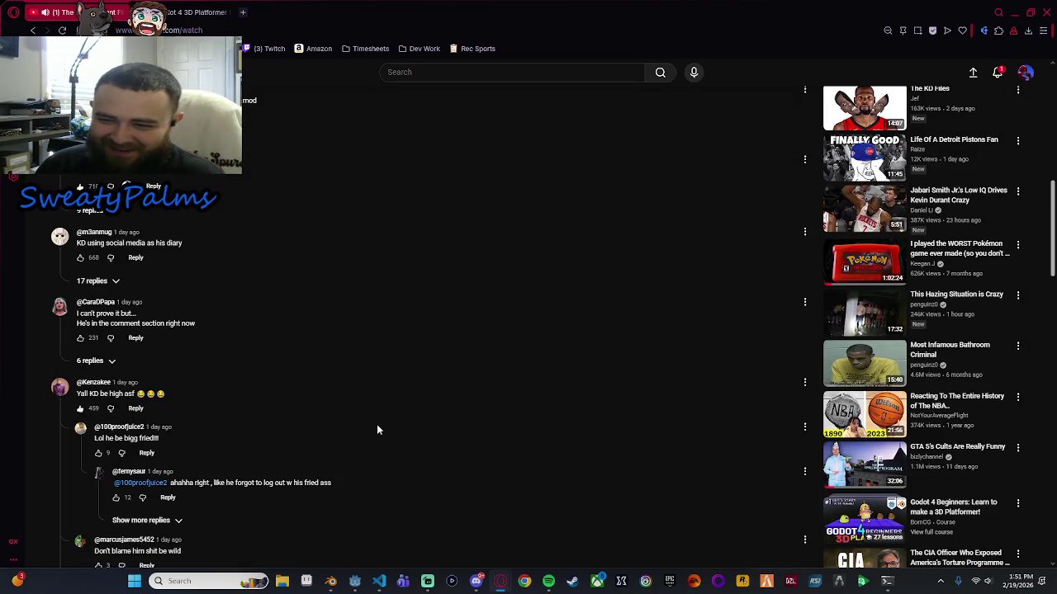
Read through the replies and scroll back up to the playing video.
scroll(371, 416, down, 15)
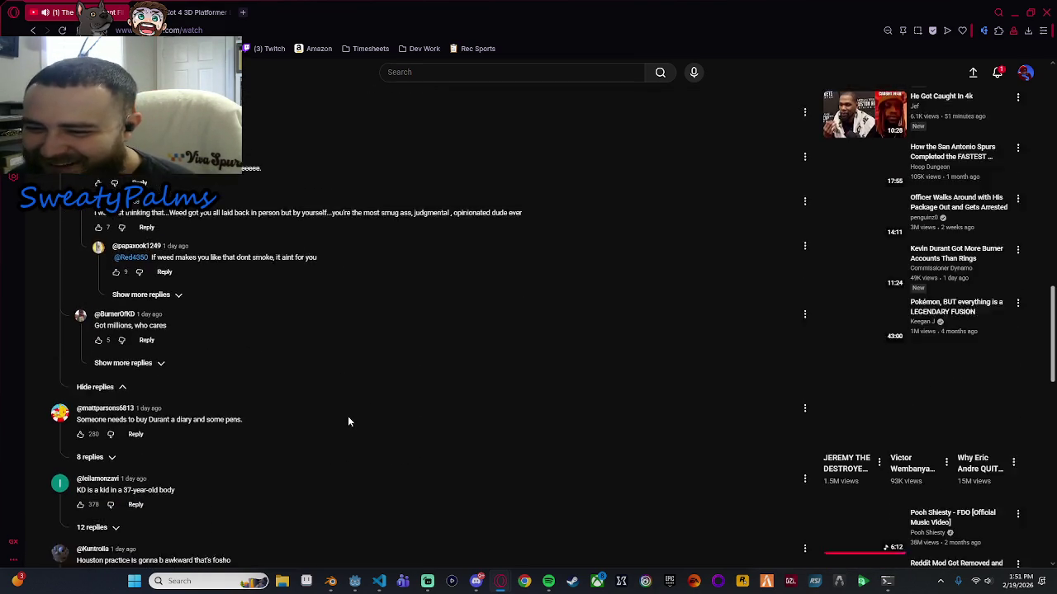
scroll(328, 422, up, 1)
scroll(306, 423, down, 2)
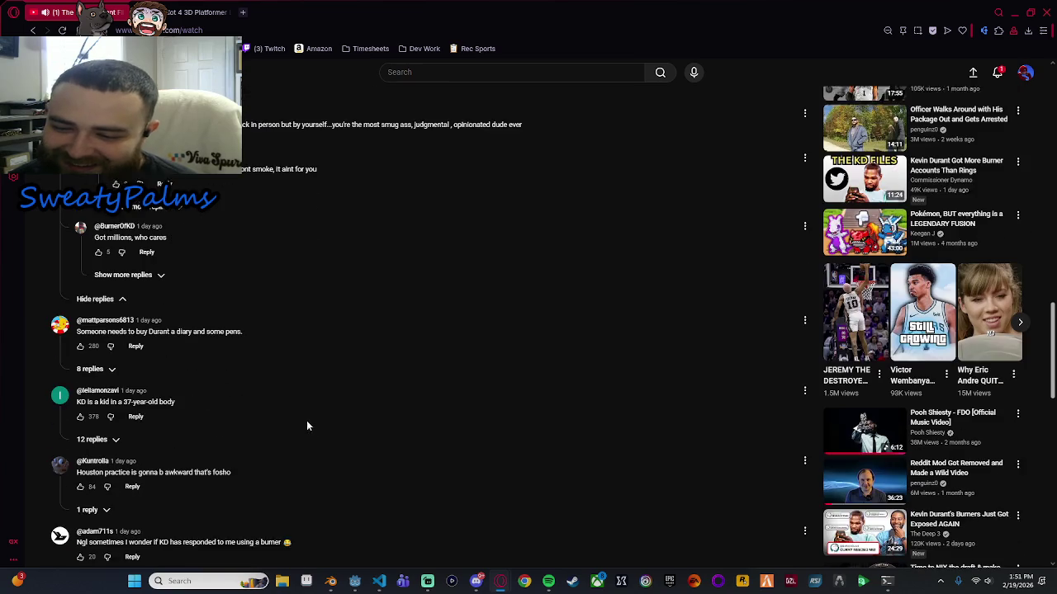
scroll(207, 496, down, 3)
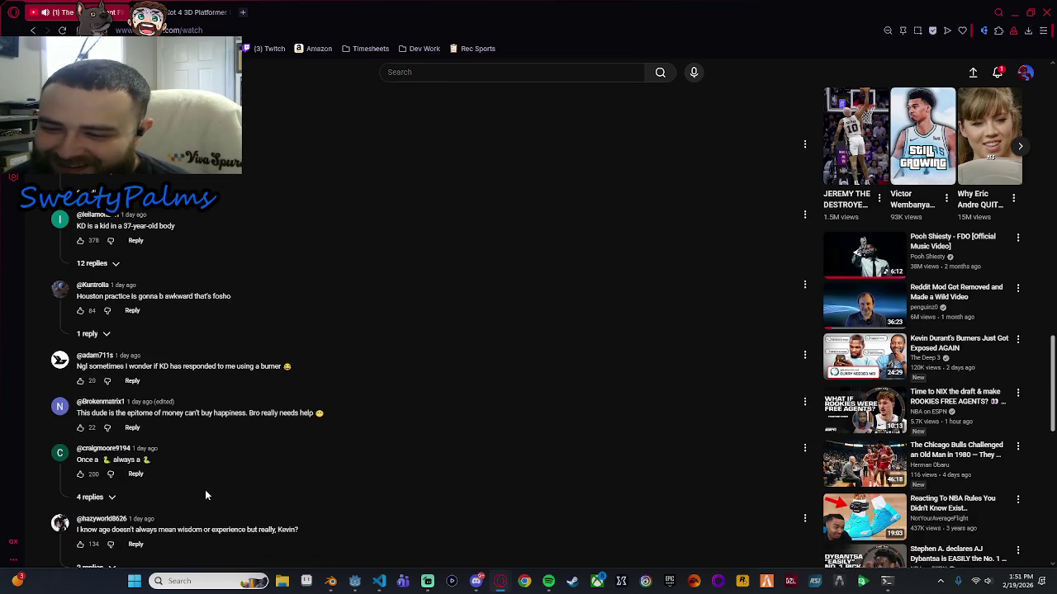
scroll(205, 490, up, 20)
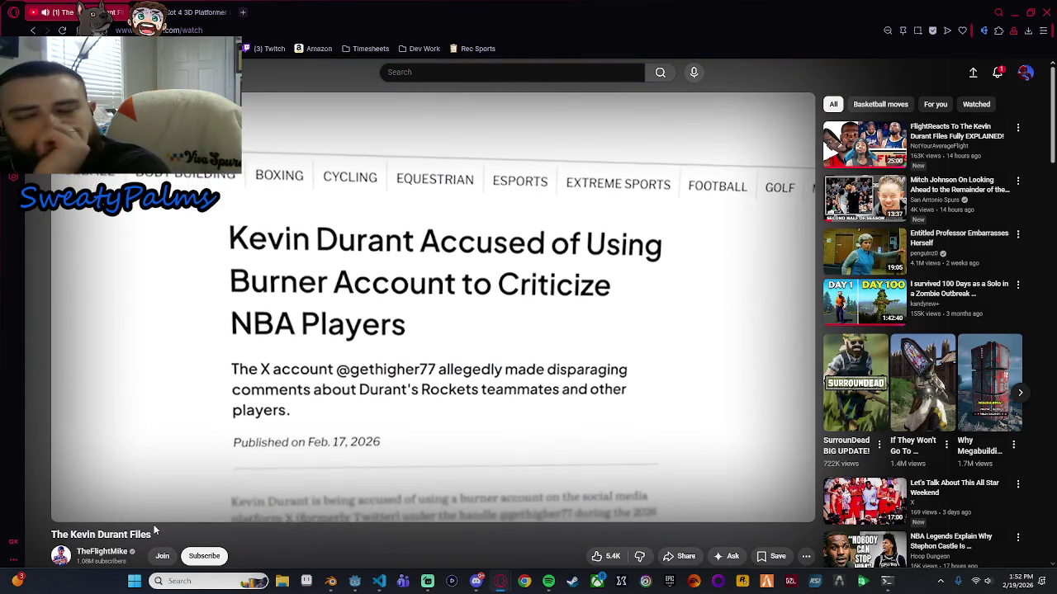
mouse_move(267, 451)
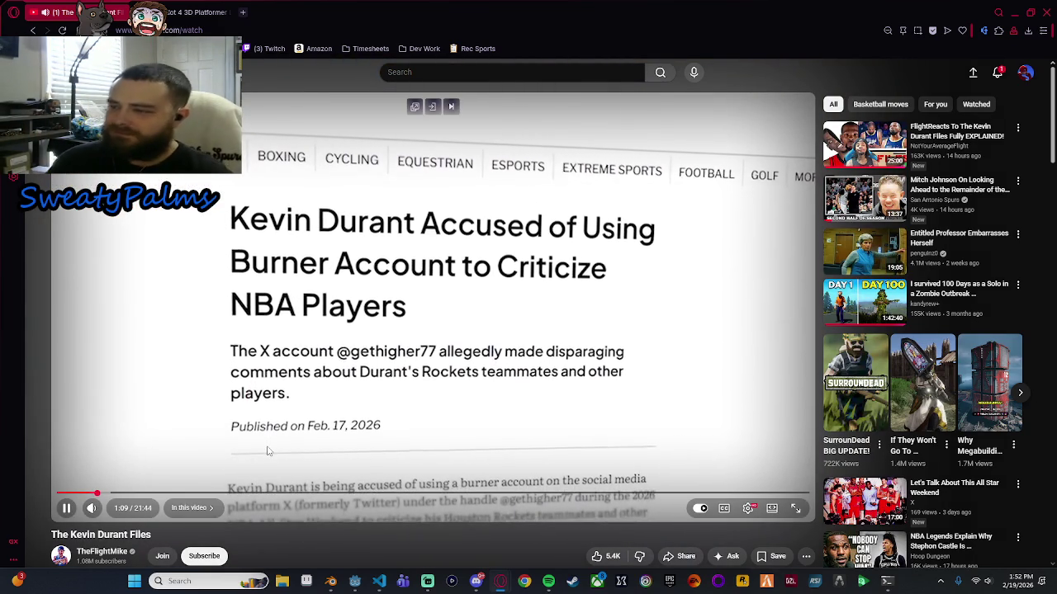